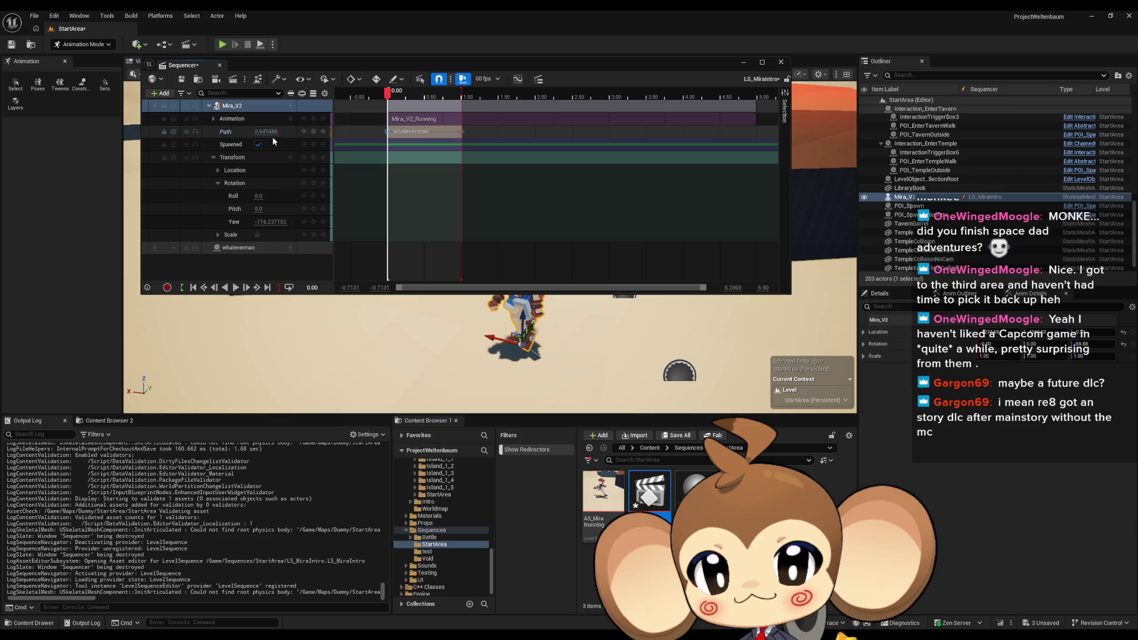
Confirm Mira_V2's Path value, set her rotation yaw to 90, and scrub to preview the run.
{"action": "key", "text": "Return"}
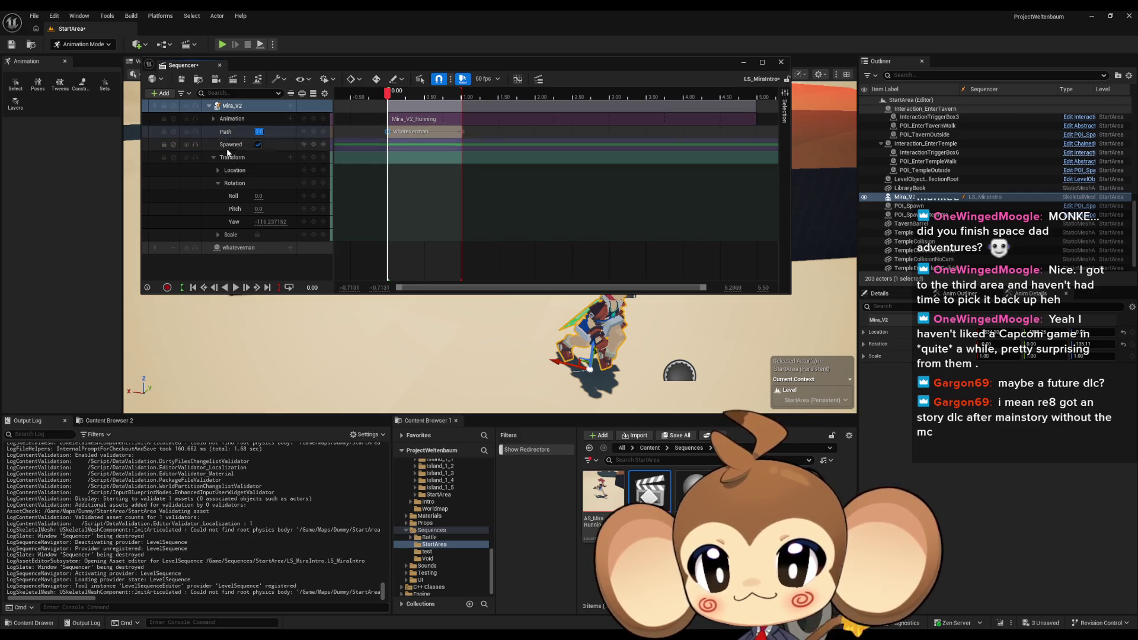
{"action": "mouse_move", "coordinate": [387, 95]}
{"action": "left_mouse_down"}
{"action": "mouse_move", "coordinate": [445, 96]}
{"action": "mouse_move", "coordinate": [381, 95]}
{"action": "mouse_move", "coordinate": [428, 96]}
{"action": "mouse_move", "coordinate": [388, 96]}
{"action": "mouse_move", "coordinate": [409, 95]}
{"action": "left_mouse_up"}
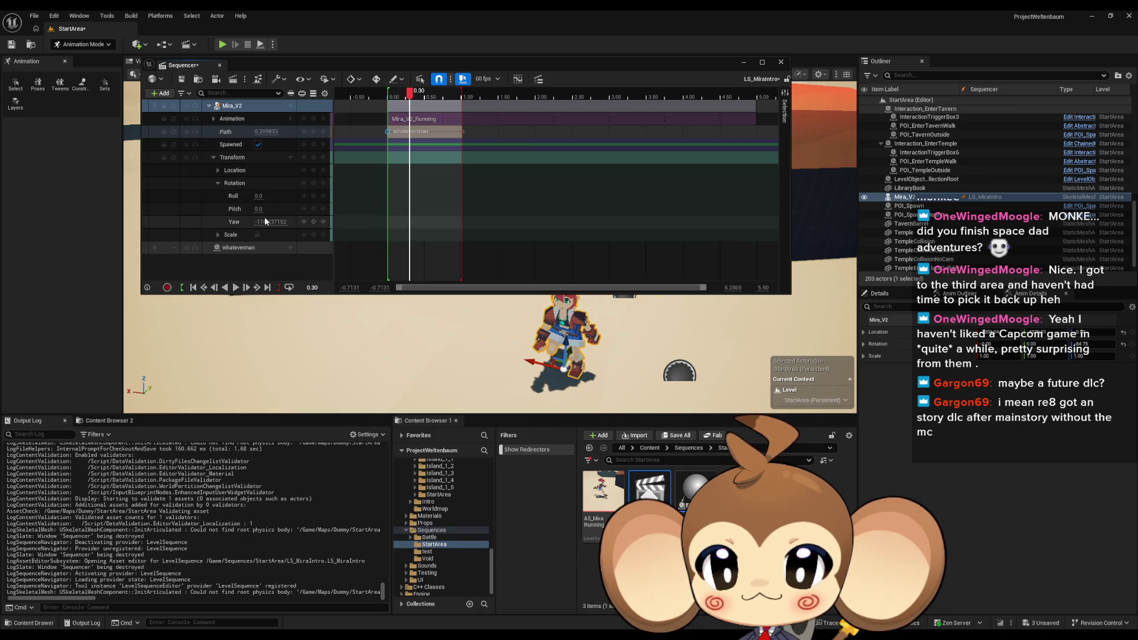
{"action": "left_click", "coordinate": [267, 222]}
{"action": "type", "text": "90"}
{"action": "key", "text": "Return"}
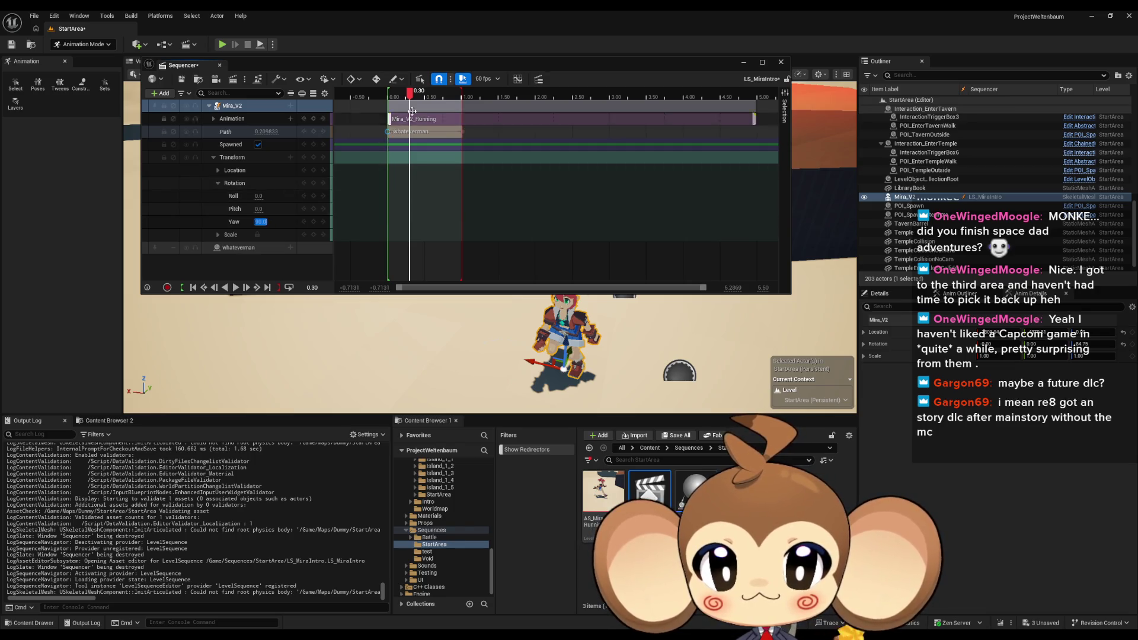
{"action": "mouse_move", "coordinate": [412, 96]}
{"action": "left_mouse_down"}
{"action": "mouse_move", "coordinate": [382, 96]}
{"action": "mouse_move", "coordinate": [427, 97]}
{"action": "mouse_move", "coordinate": [407, 98]}
{"action": "left_mouse_up"}
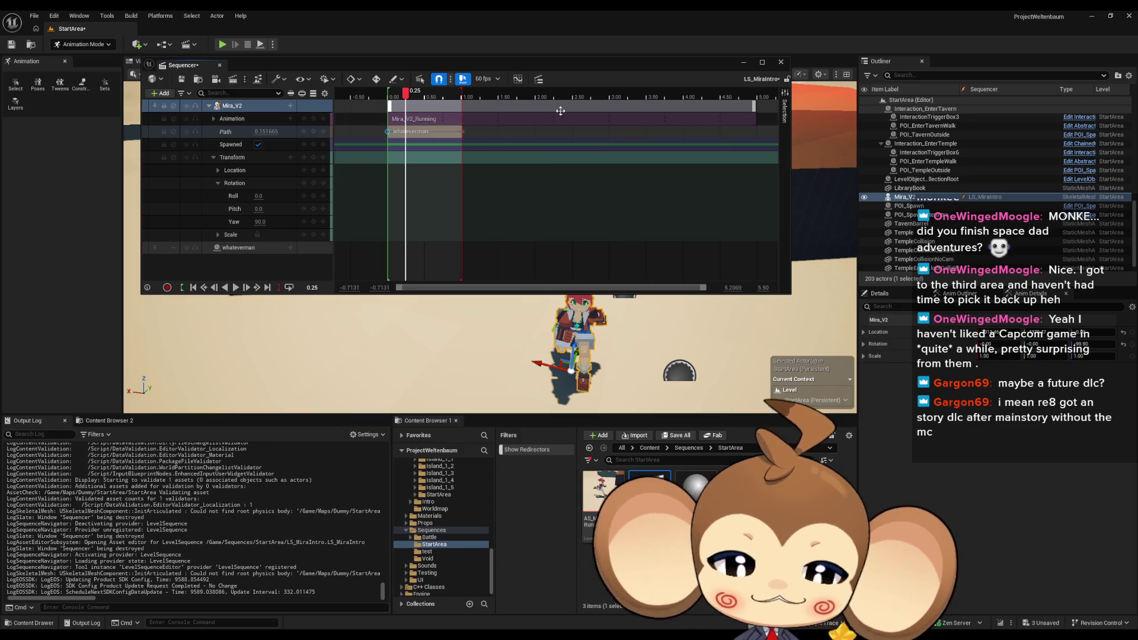
{"action": "mouse_move", "coordinate": [558, 115]}
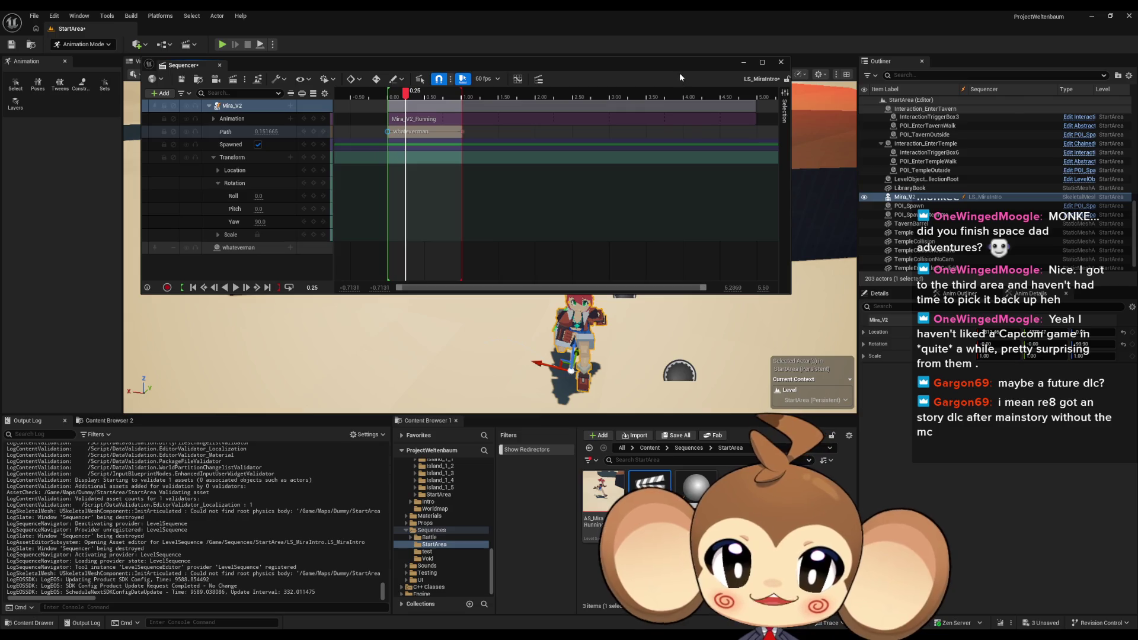
Move the Sequencer below the viewport, orbit to a high angle by the wall, and scrub Mira's run.
{"action": "left_click_drag", "start_coordinate": [676, 68], "coordinate": [617, 494]}
{"action": "mouse_move", "coordinate": [551, 297]}
{"action": "left_mouse_down"}
{"action": "mouse_move", "coordinate": [533, 308]}
{"action": "mouse_move", "coordinate": [553, 331]}
{"action": "mouse_move", "coordinate": [604, 324]}
{"action": "left_mouse_up"}
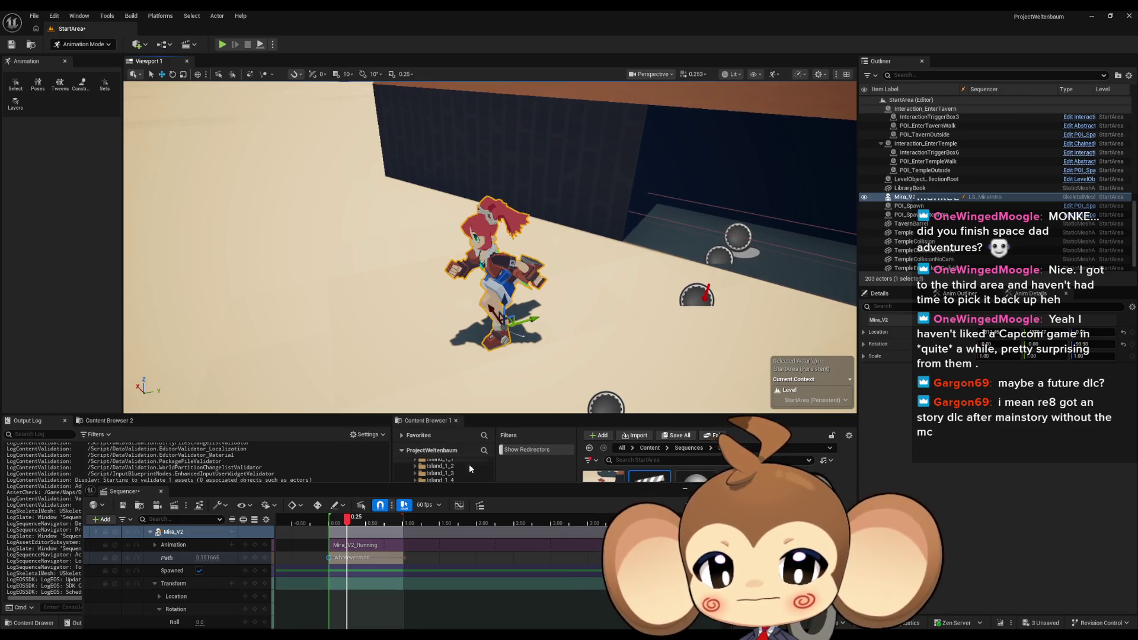
{"action": "mouse_move", "coordinate": [449, 488]}
{"action": "left_mouse_down"}
{"action": "mouse_move", "coordinate": [590, 386]}
{"action": "mouse_move", "coordinate": [577, 375]}
{"action": "left_mouse_up"}
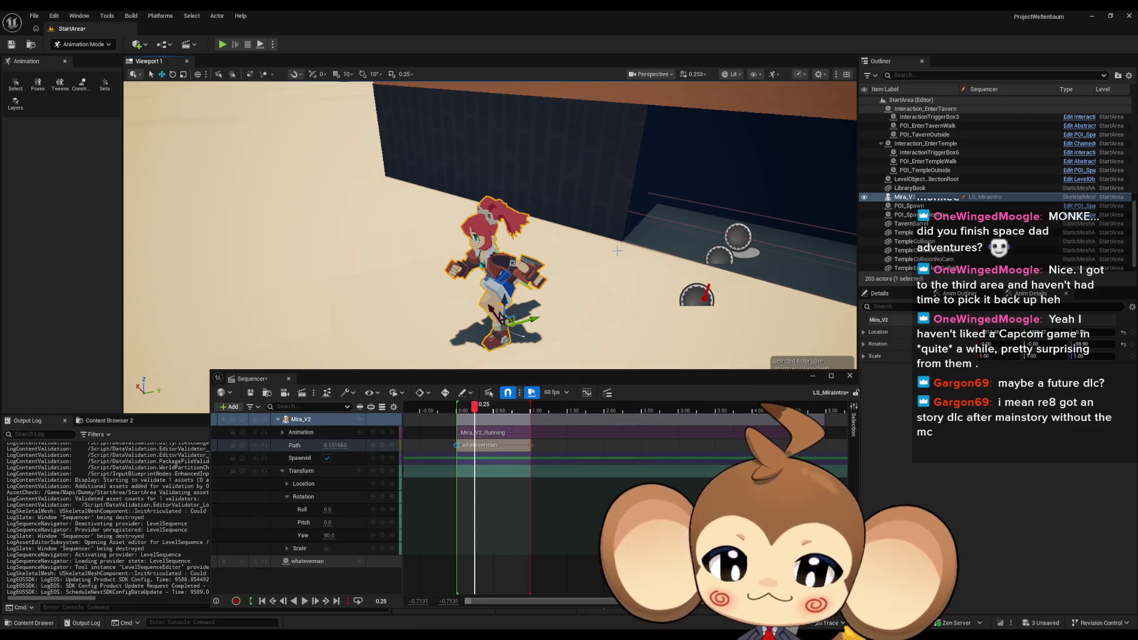
{"action": "mouse_move", "coordinate": [617, 251]}
{"action": "left_mouse_down"}
{"action": "mouse_move", "coordinate": [617, 308]}
{"action": "mouse_move", "coordinate": [598, 323]}
{"action": "mouse_move", "coordinate": [617, 252]}
{"action": "left_mouse_up"}
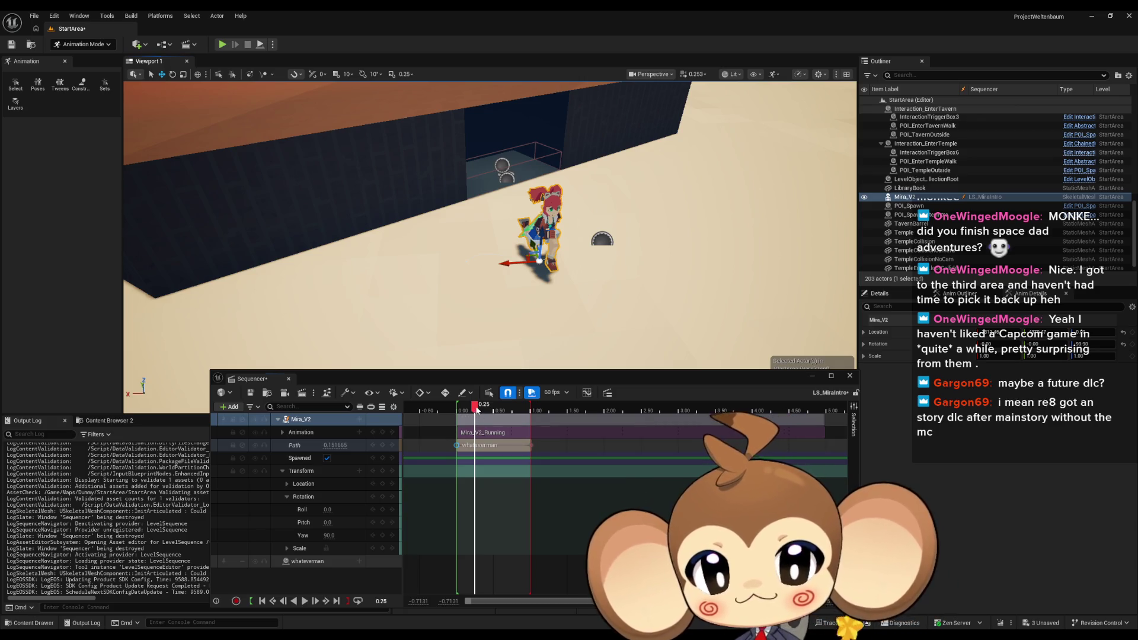
{"action": "mouse_move", "coordinate": [478, 409]}
{"action": "left_mouse_down"}
{"action": "mouse_move", "coordinate": [457, 410]}
{"action": "mouse_move", "coordinate": [529, 411]}
{"action": "mouse_move", "coordinate": [457, 410]}
{"action": "mouse_move", "coordinate": [524, 407]}
{"action": "mouse_move", "coordinate": [478, 407]}
{"action": "left_mouse_up"}
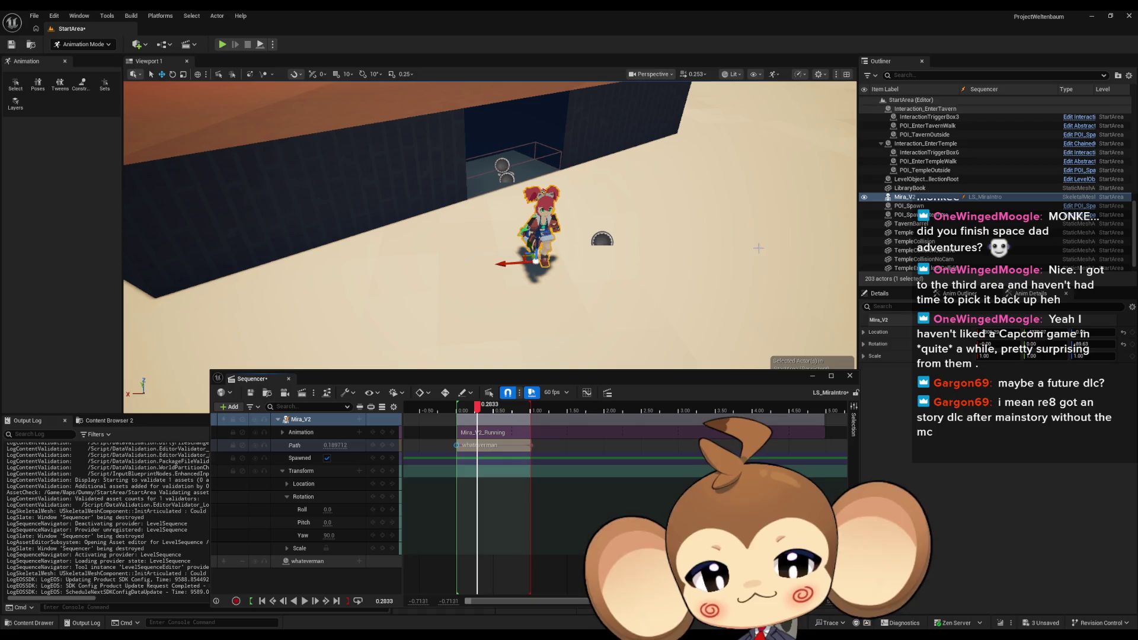
{"action": "left_click_drag", "start_coordinate": [793, 383], "coordinate": [606, 507]}
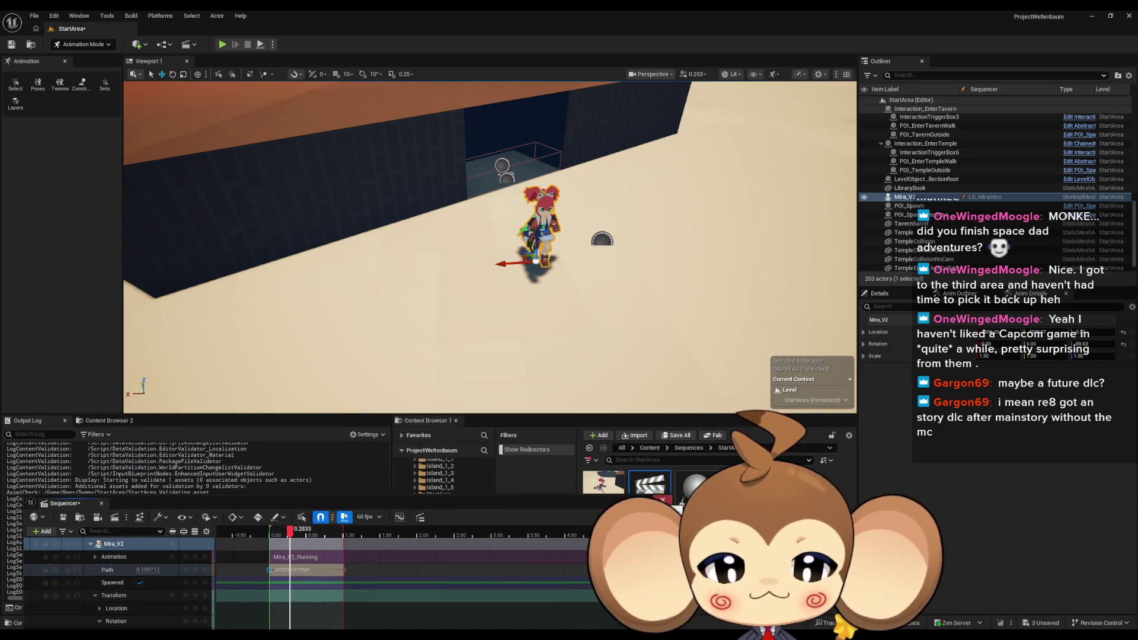
Add a Float variable 'wow' to the whateverman Blueprint, expose it to cinematics, and save.
{"action": "double_click", "coordinate": [293, 569]}
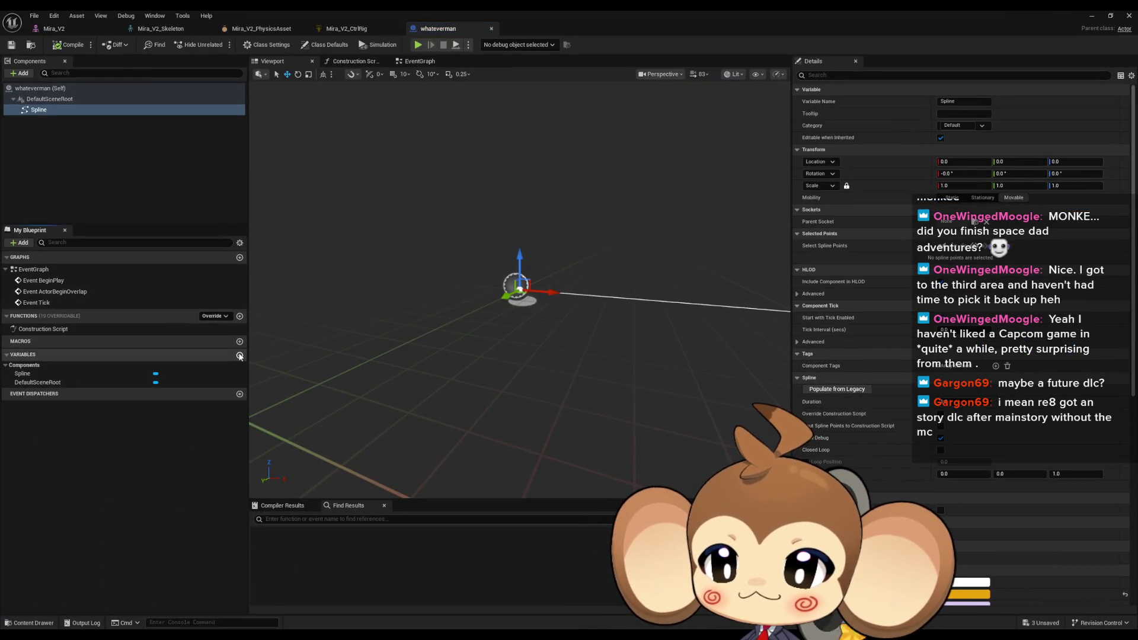
{"action": "left_click", "coordinate": [239, 354]}
{"action": "left_click", "coordinate": [153, 395]}
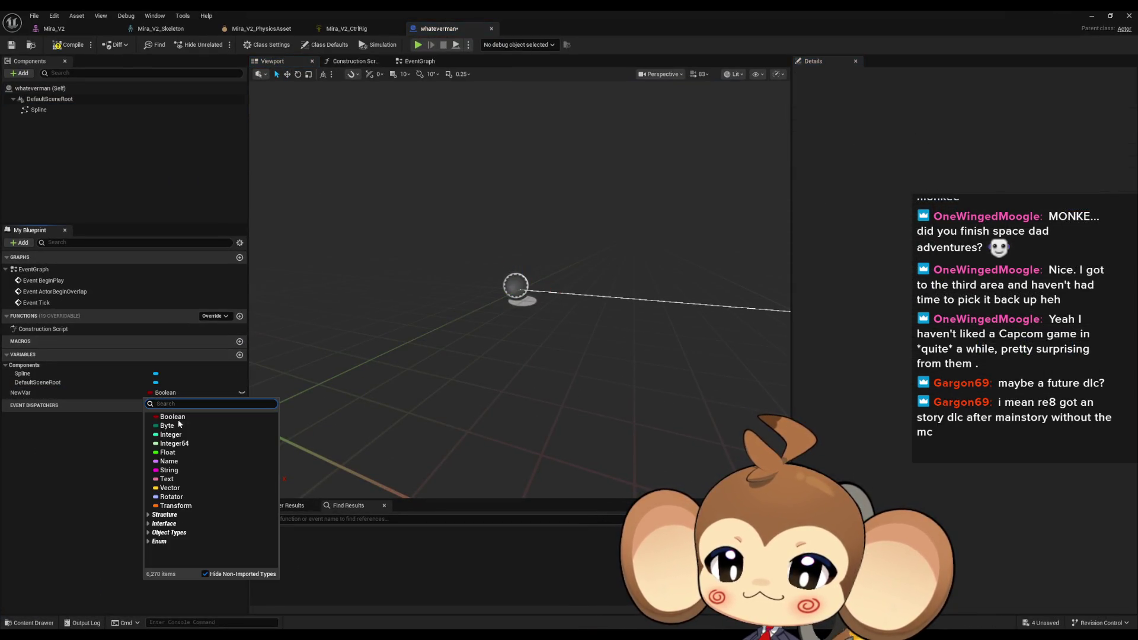
{"action": "left_click", "coordinate": [172, 450]}
{"action": "type", "text": "wow"}
{"action": "key", "text": "Return"}
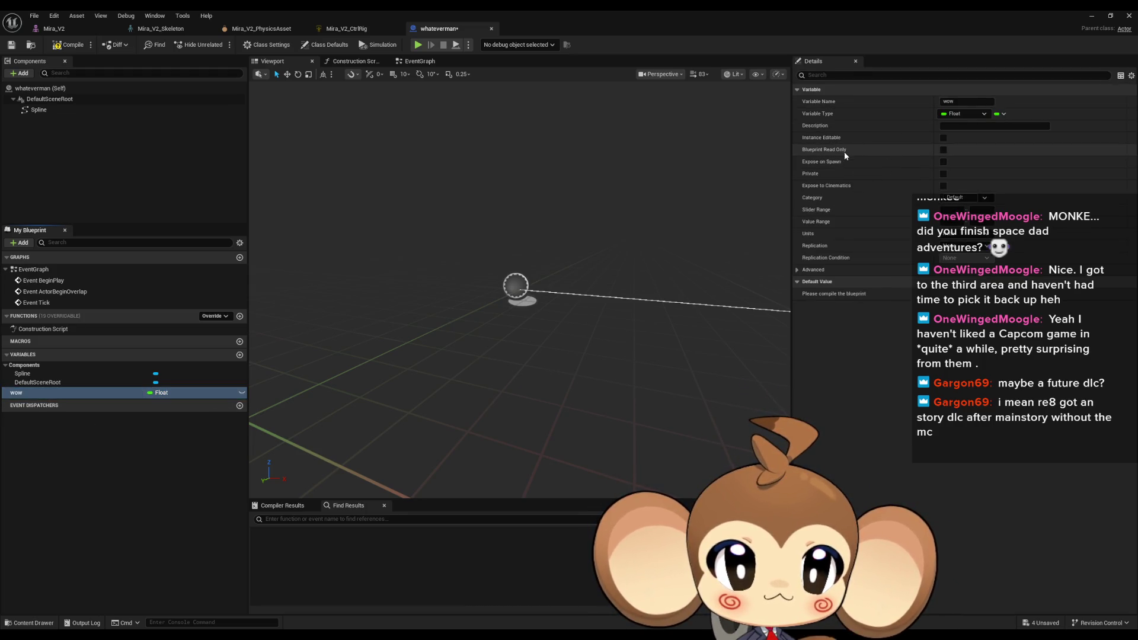
{"action": "left_click", "coordinate": [943, 187]}
{"action": "key", "text": "ctrl+s"}
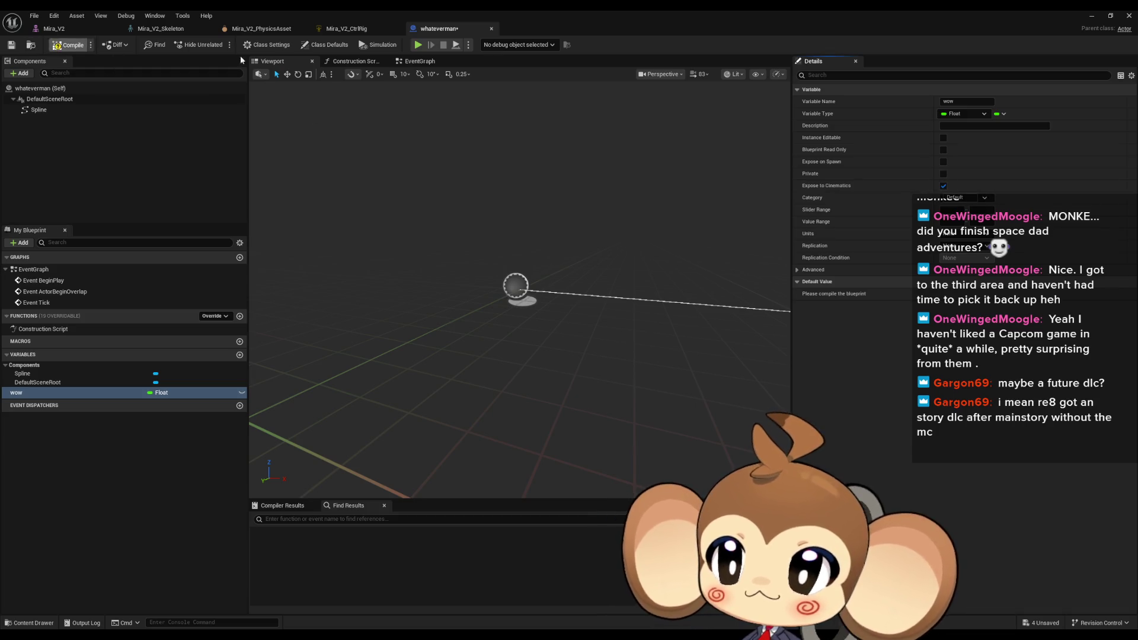
Return to the level, enlarge the Sequencer to show all tracks, and select the whateverman actor.
{"action": "left_click", "coordinate": [1092, 15]}
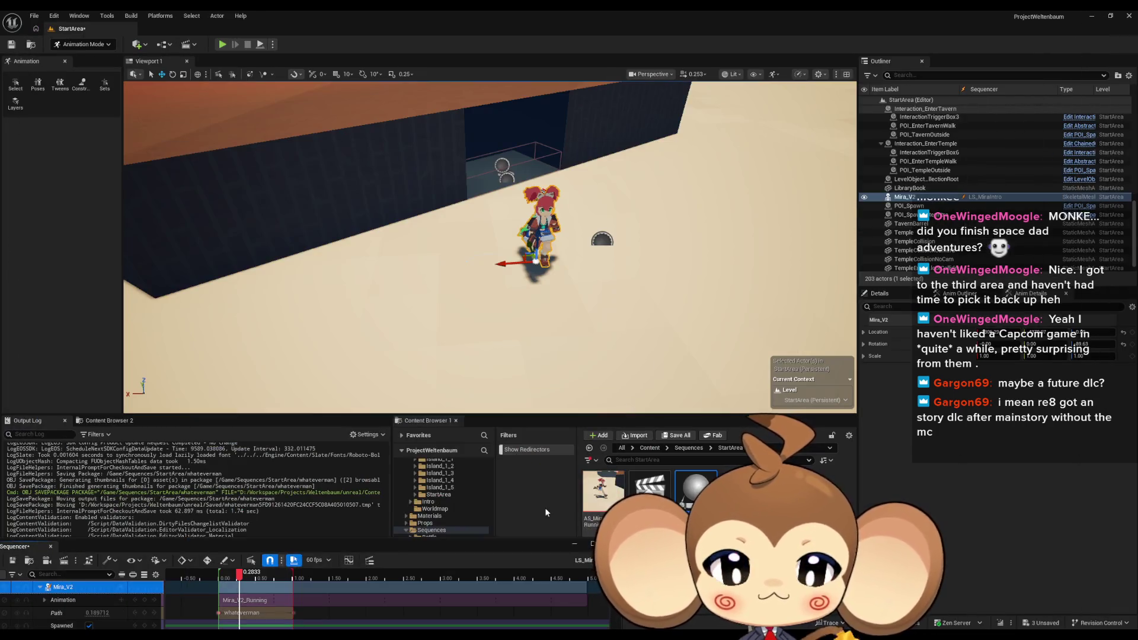
{"action": "mouse_move", "coordinate": [362, 541]}
{"action": "left_mouse_down"}
{"action": "mouse_move", "coordinate": [637, 305]}
{"action": "mouse_move", "coordinate": [629, 313]}
{"action": "left_mouse_up"}
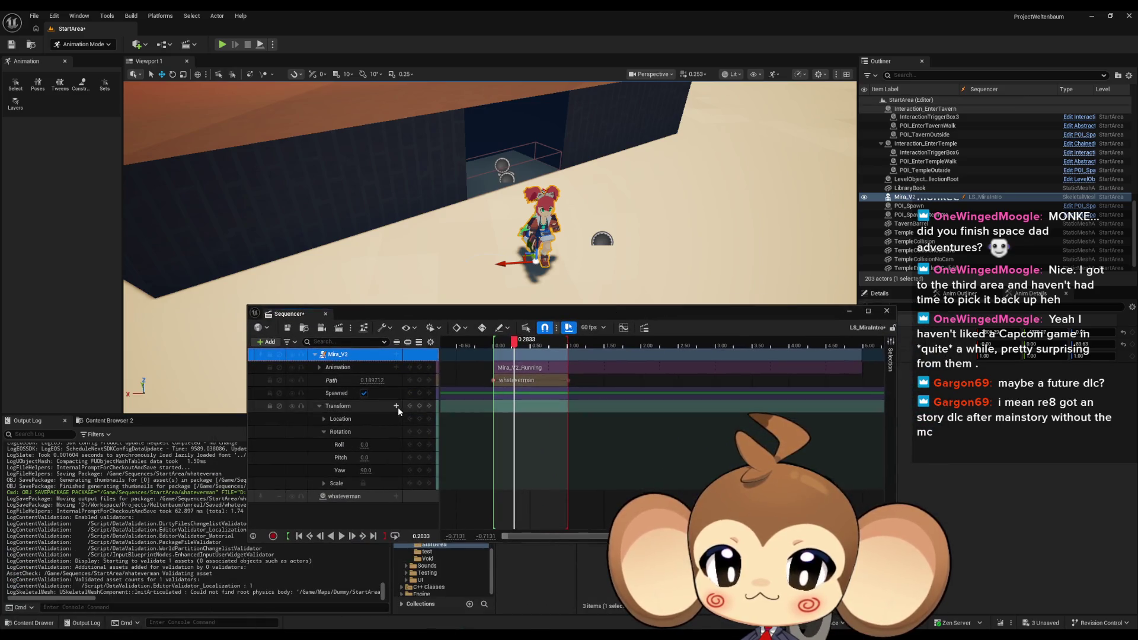
{"action": "left_click", "coordinate": [265, 343]}
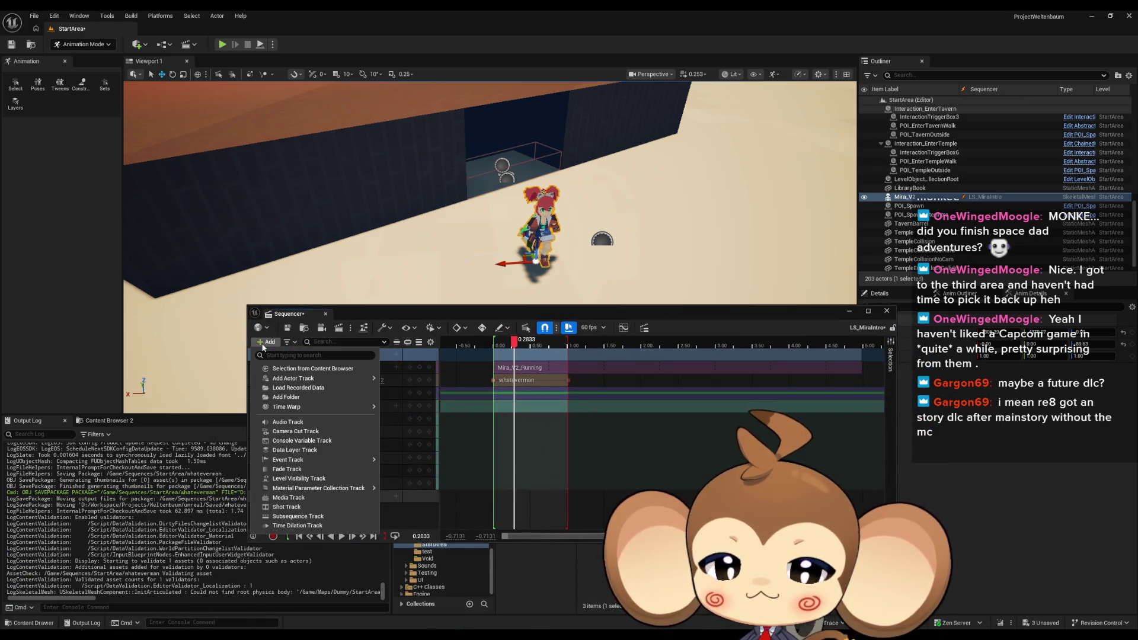
{"action": "mouse_move", "coordinate": [294, 380]}
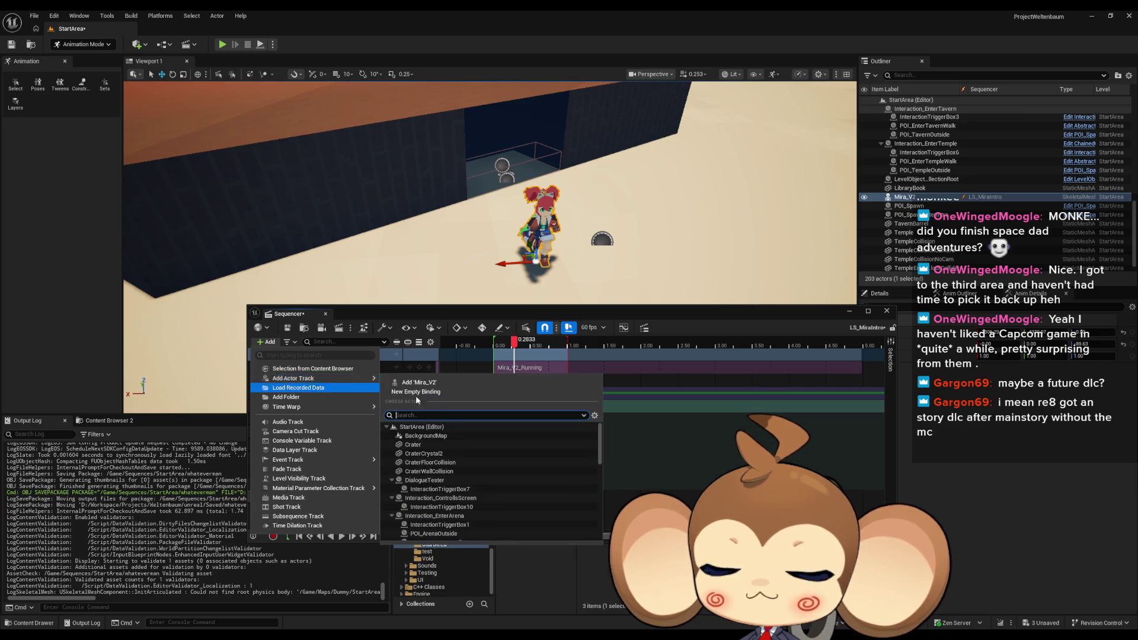
{"action": "left_click_drag", "start_coordinate": [601, 434], "coordinate": [601, 514]}
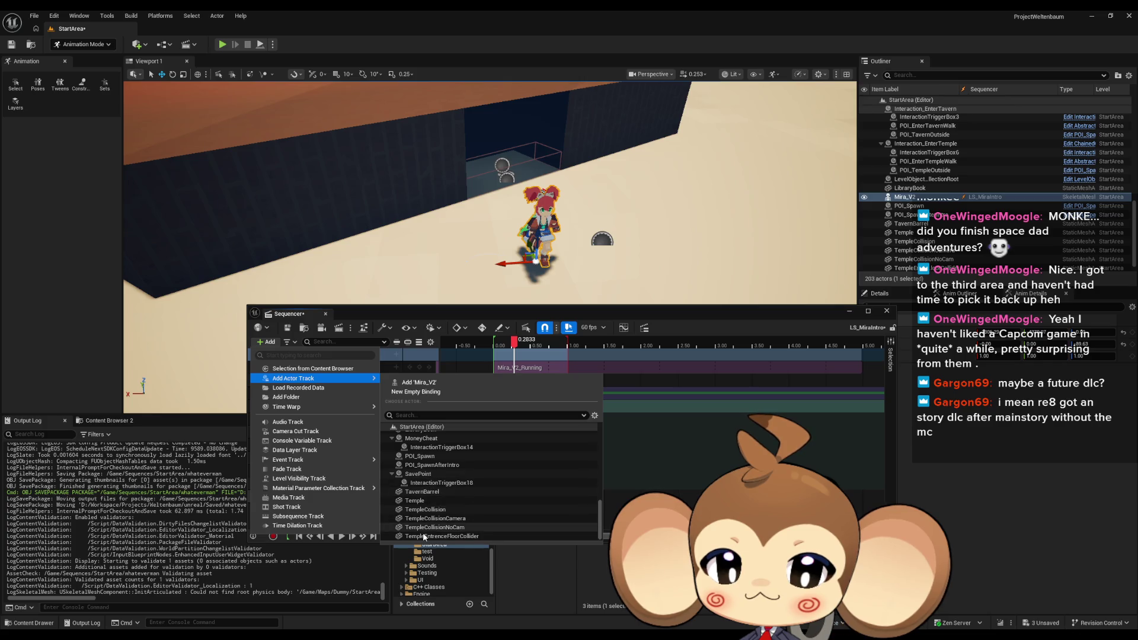
{"action": "scroll", "coordinate": [950, 267], "scroll_direction": "down", "scroll_amount": 1}
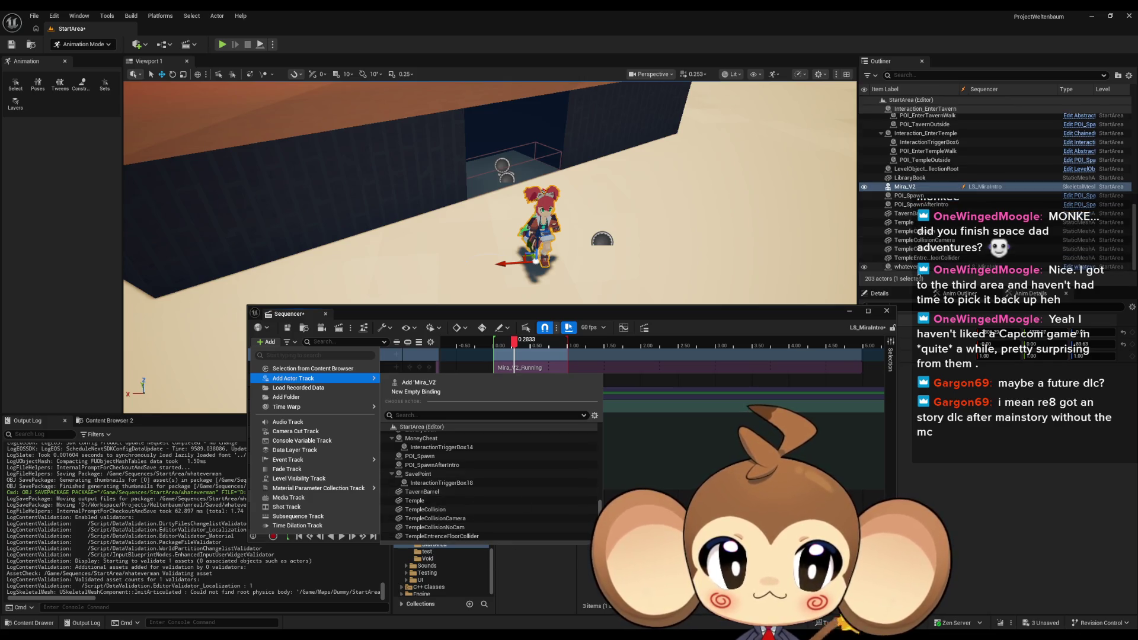
{"action": "left_click", "coordinate": [950, 267]}
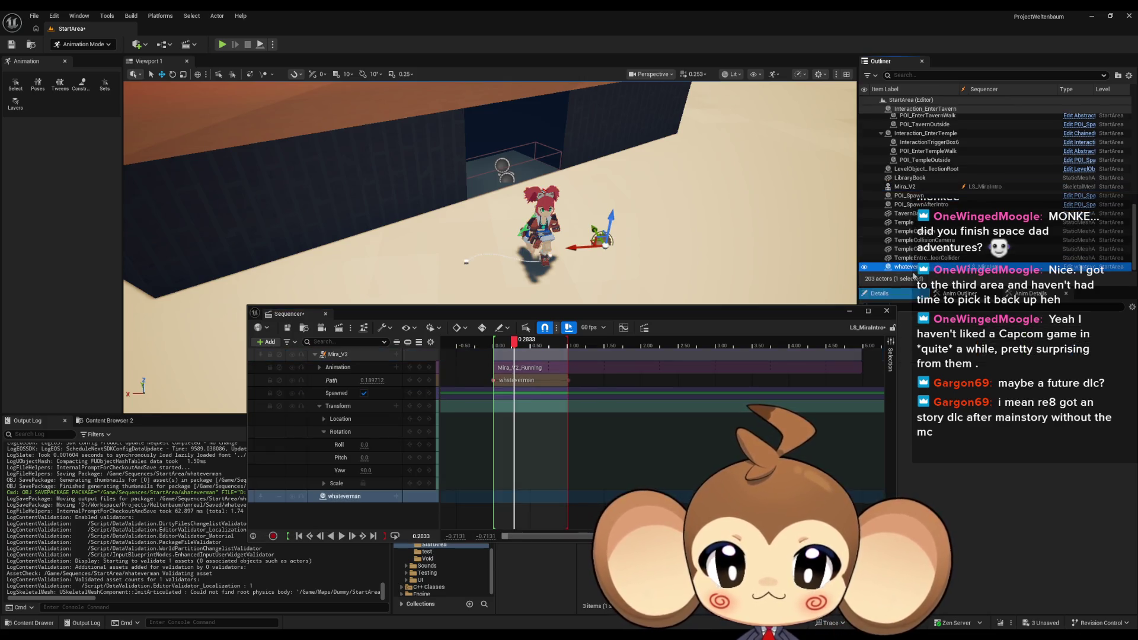
Delete Mira_V2's Path track and add a Wow property track under the whateverman binding.
{"action": "left_click", "coordinate": [331, 380]}
{"action": "key", "text": "Delete"}
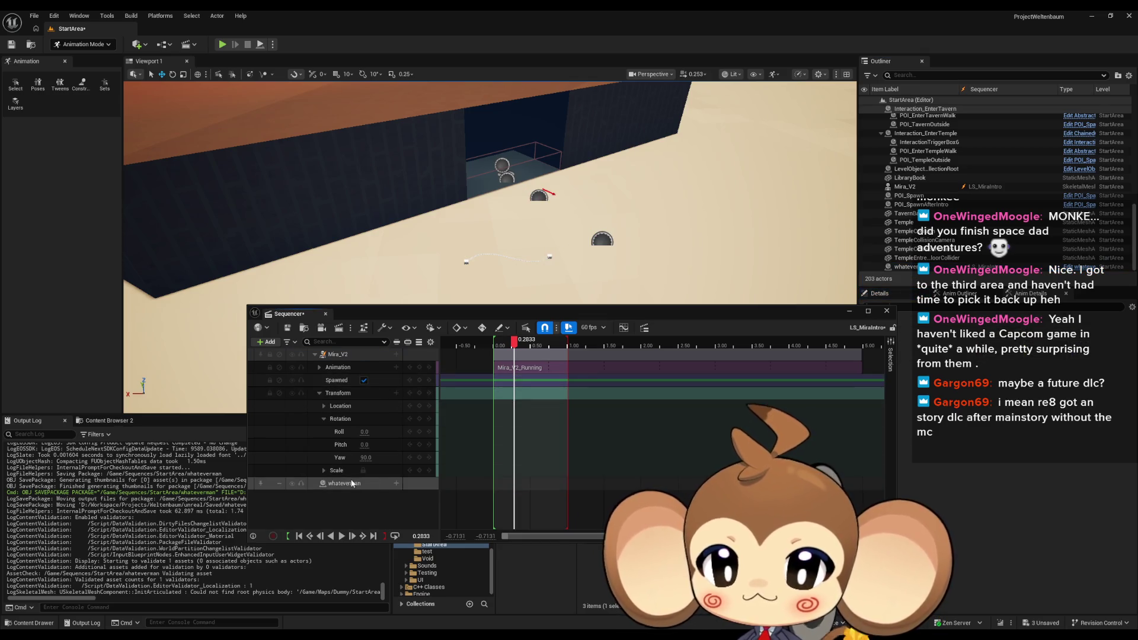
{"action": "left_click", "coordinate": [332, 484]}
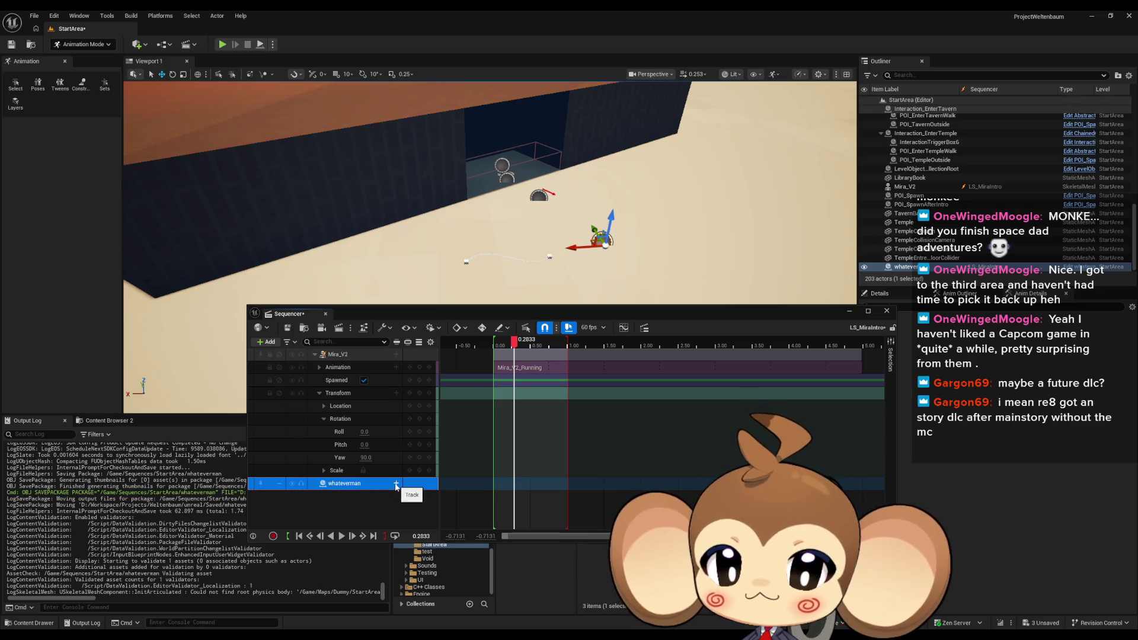
{"action": "left_click", "coordinate": [397, 483]}
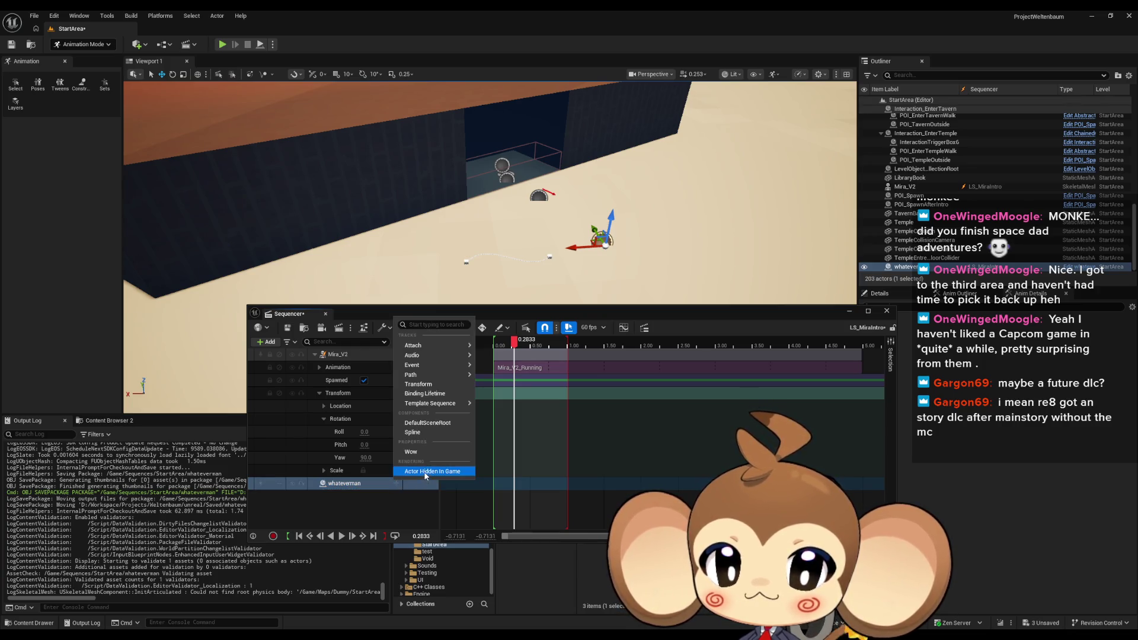
{"action": "left_click", "coordinate": [420, 453]}
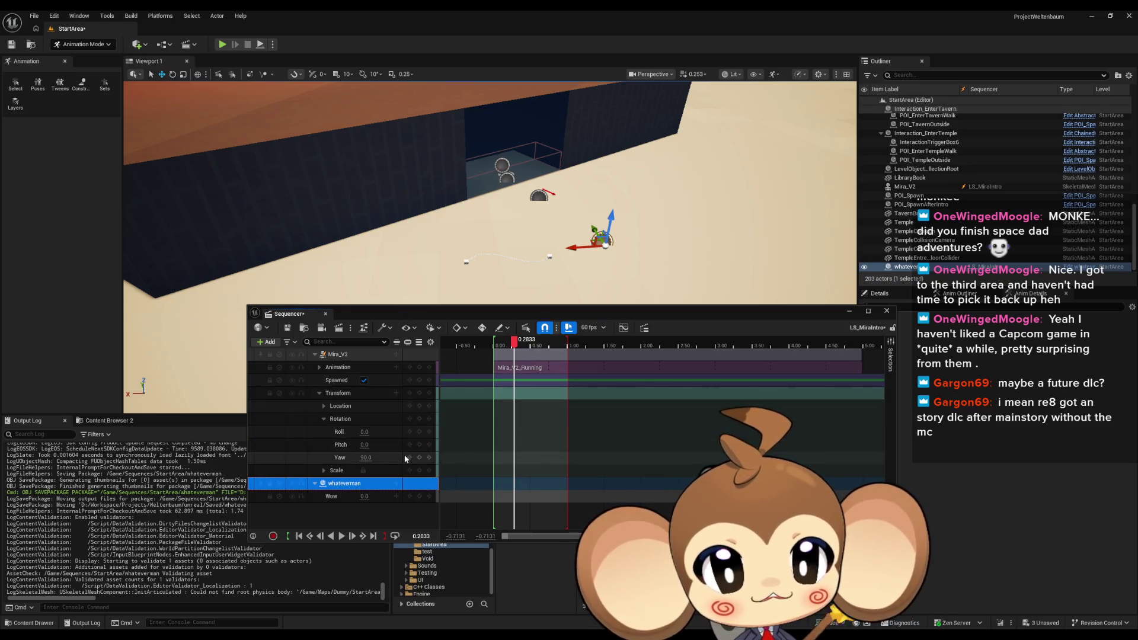
Add an Event track with a repeater section to whateverman and select its Events track.
{"action": "left_click", "coordinate": [396, 484]}
{"action": "mouse_move", "coordinate": [439, 364]}
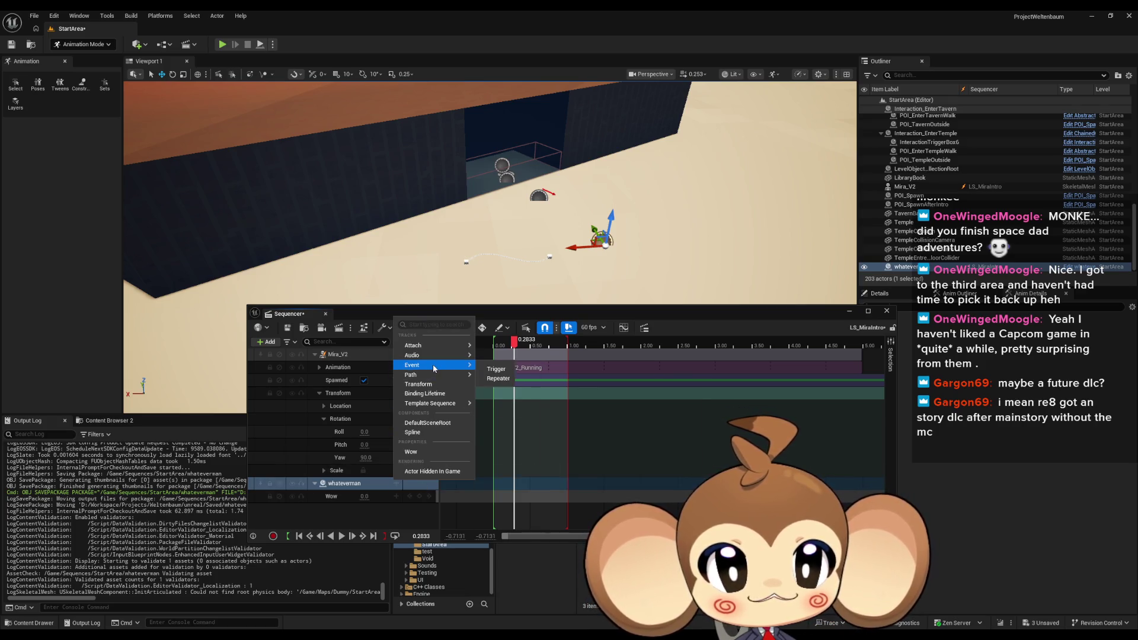
{"action": "left_click", "coordinate": [498, 381]}
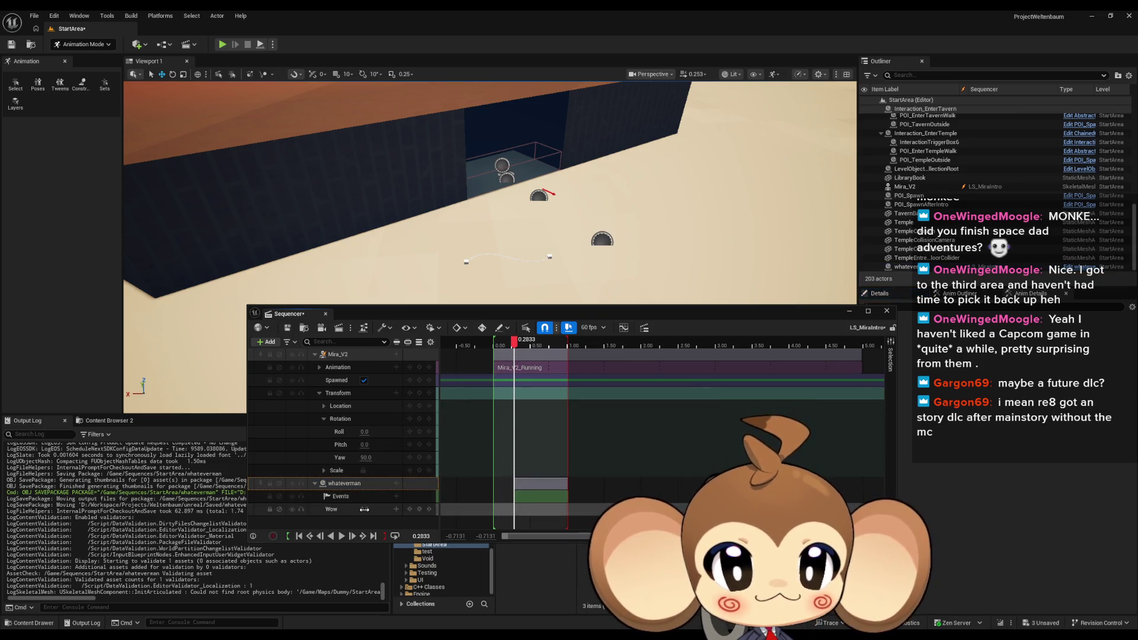
{"action": "left_click", "coordinate": [397, 497]}
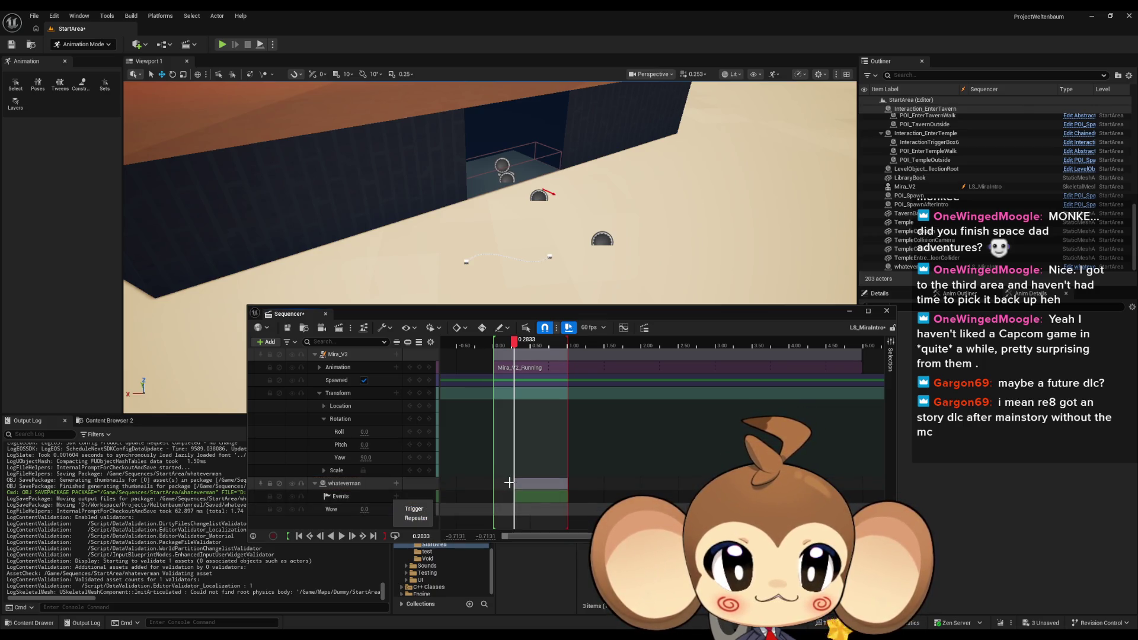
{"action": "left_click", "coordinate": [397, 485]}
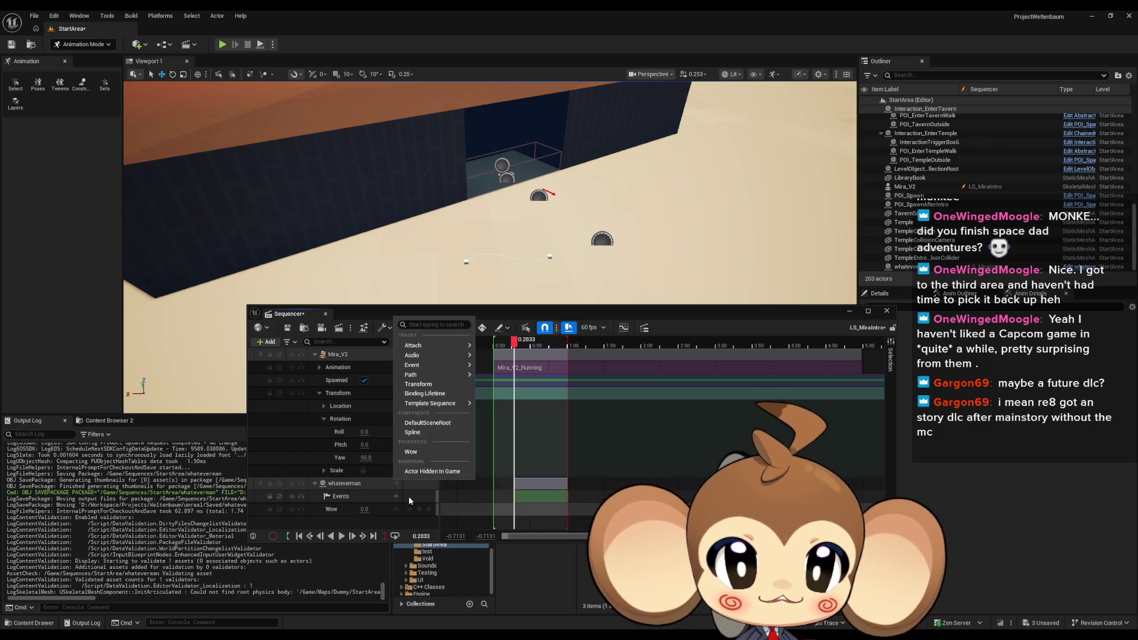
{"action": "left_click", "coordinate": [397, 498]}
{"action": "left_click", "coordinate": [397, 498]}
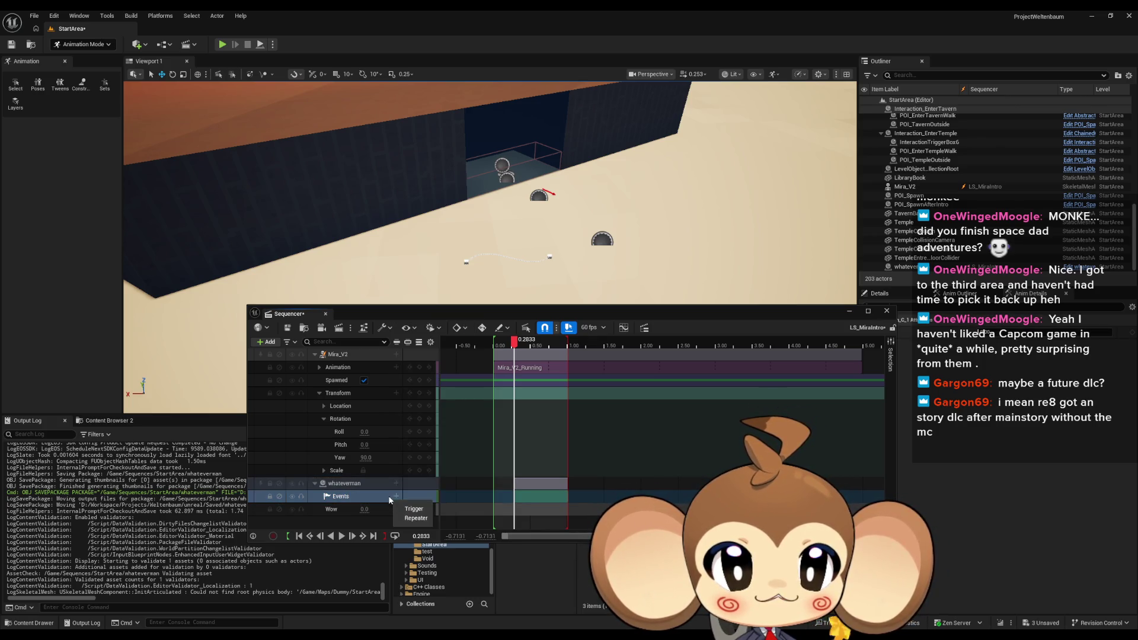
{"action": "left_click", "coordinate": [396, 497]}
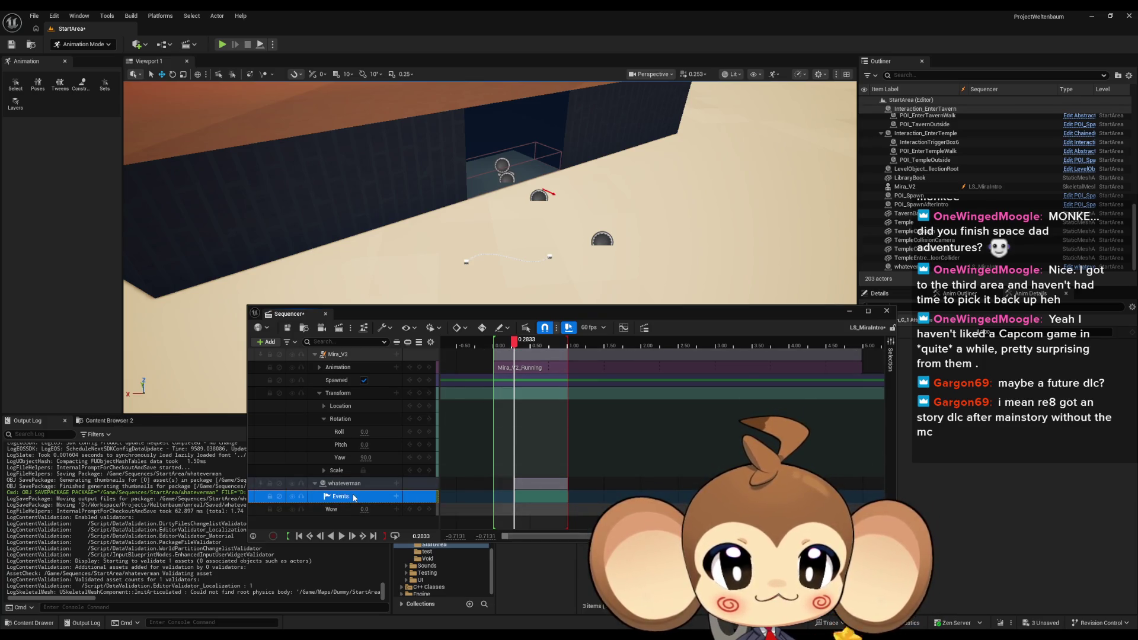
Delete the old Events section from whateverman's Events track.
{"action": "right_click", "coordinate": [372, 499]}
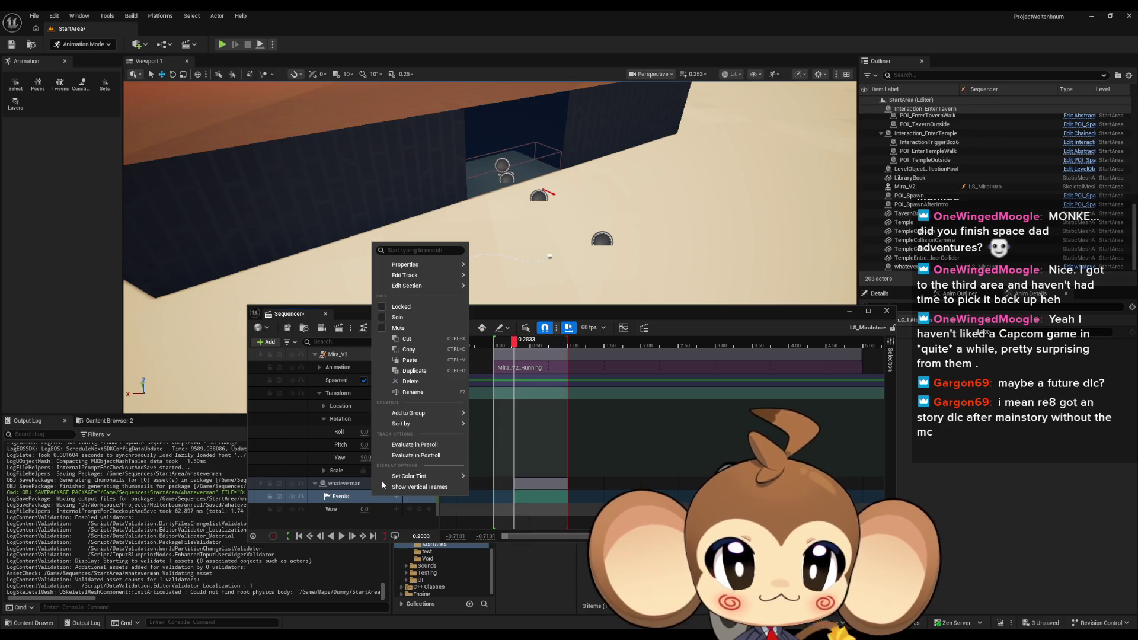
{"action": "mouse_move", "coordinate": [422, 271]}
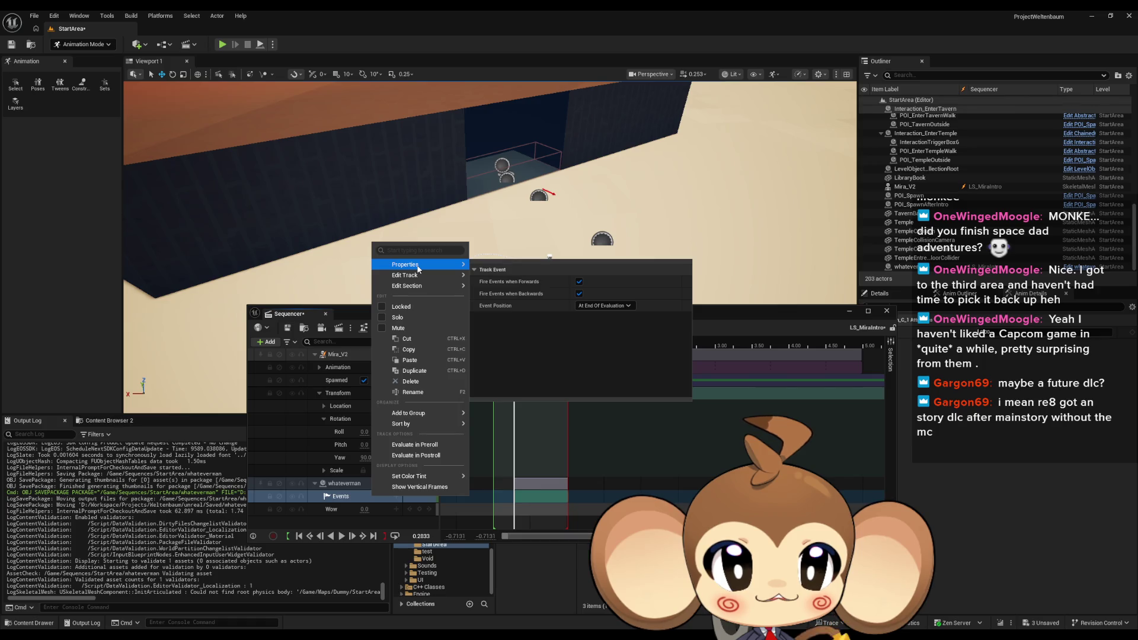
{"action": "left_click", "coordinate": [525, 496]}
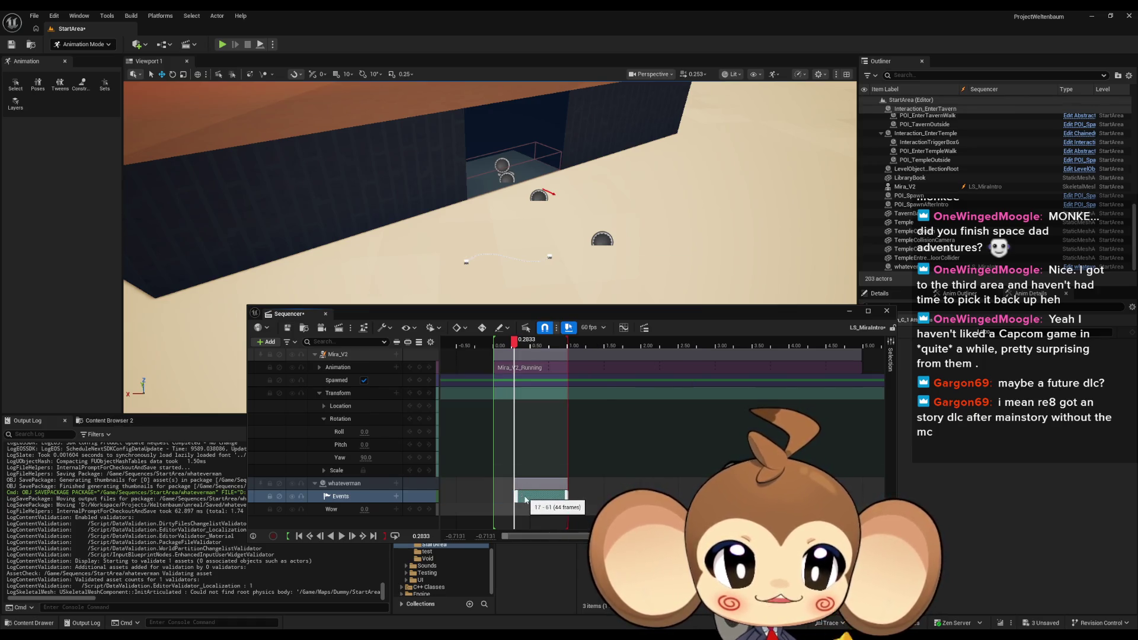
{"action": "right_click", "coordinate": [525, 497]}
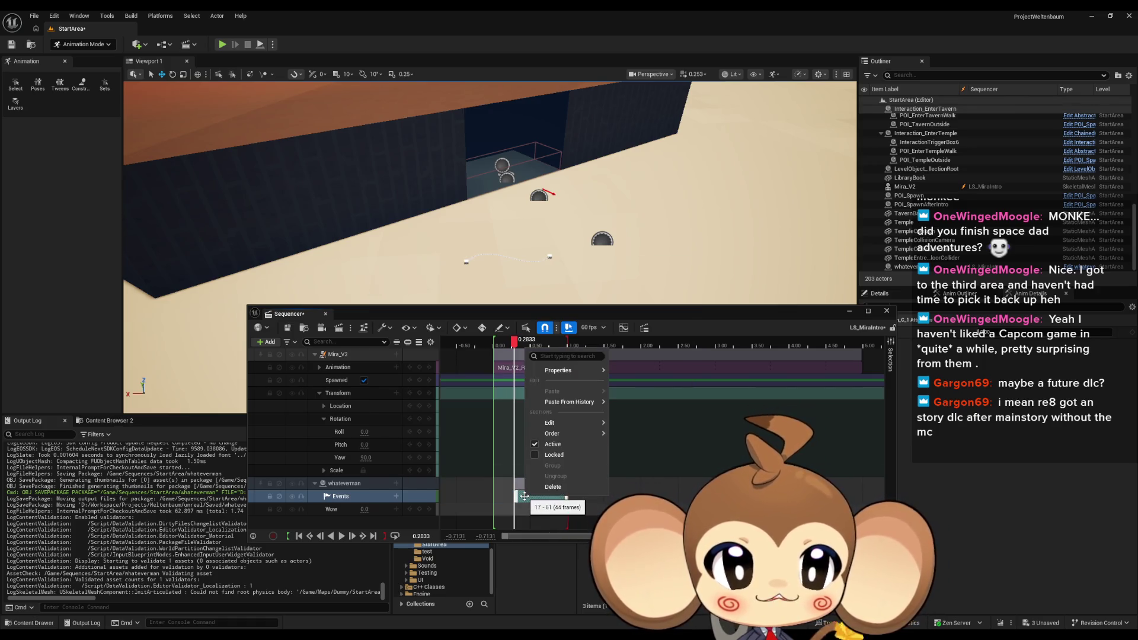
{"action": "left_click", "coordinate": [388, 502]}
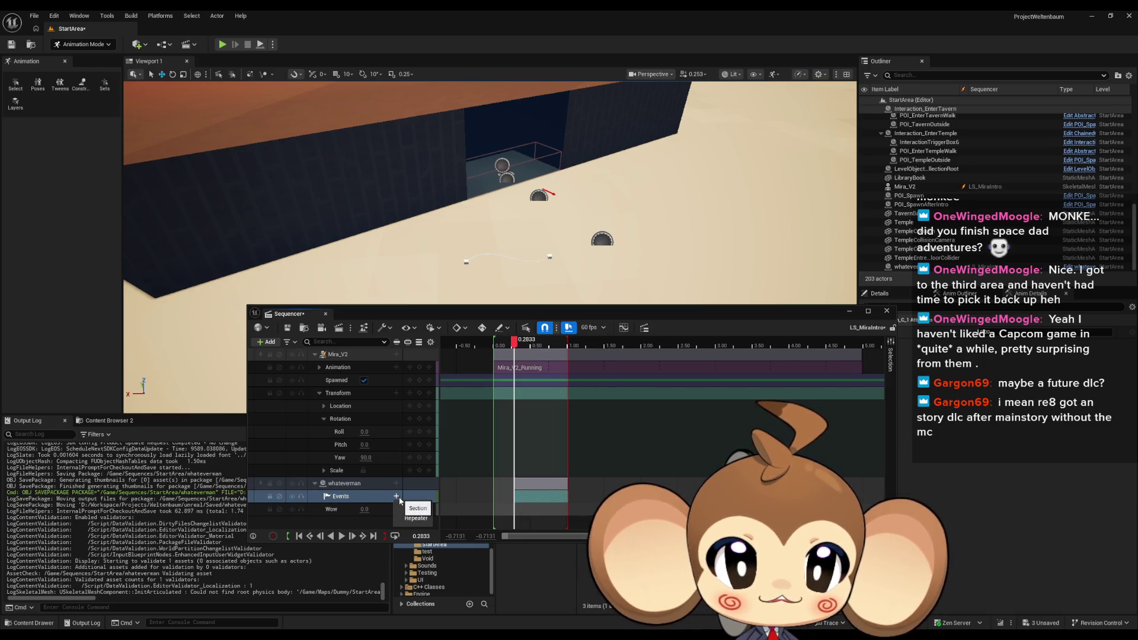
{"action": "key", "text": "Delete"}
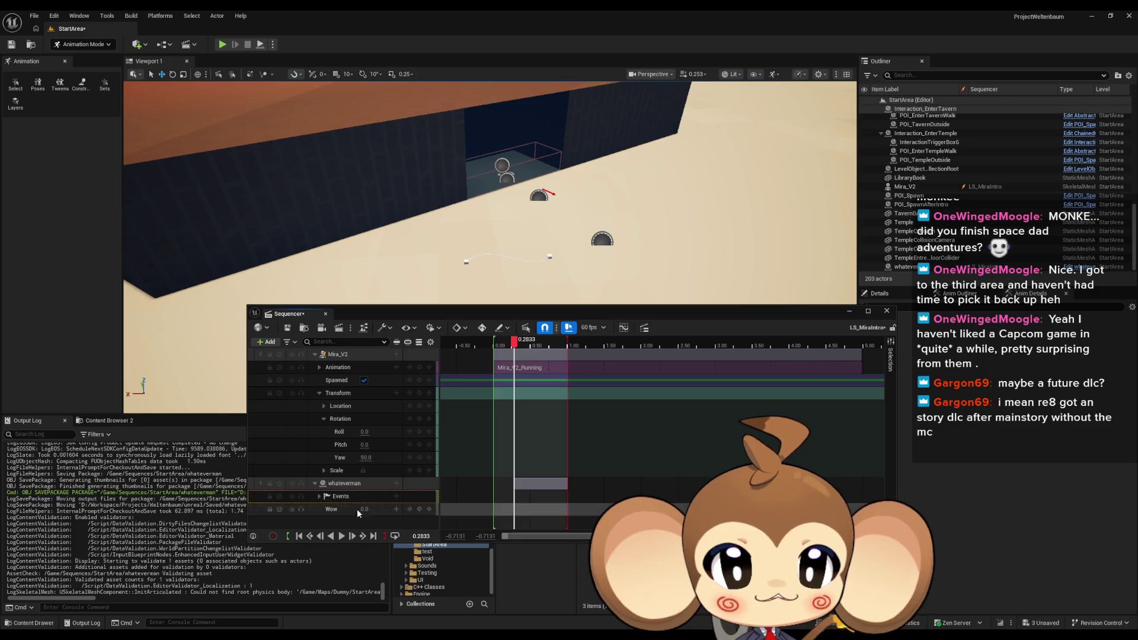
Expand and collapse the Events sub-rows, leaving whateverman's Events track selected.
{"action": "left_click", "coordinate": [319, 496]}
{"action": "scroll", "coordinate": [411, 482], "scroll_direction": "down", "scroll_amount": 1}
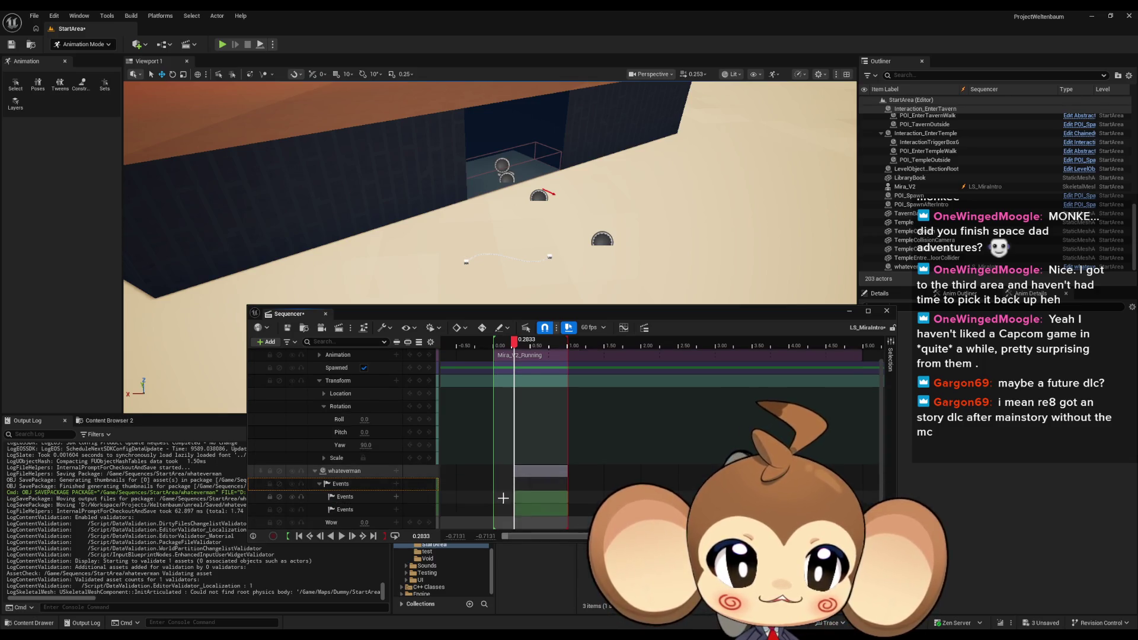
{"action": "left_click", "coordinate": [346, 511]}
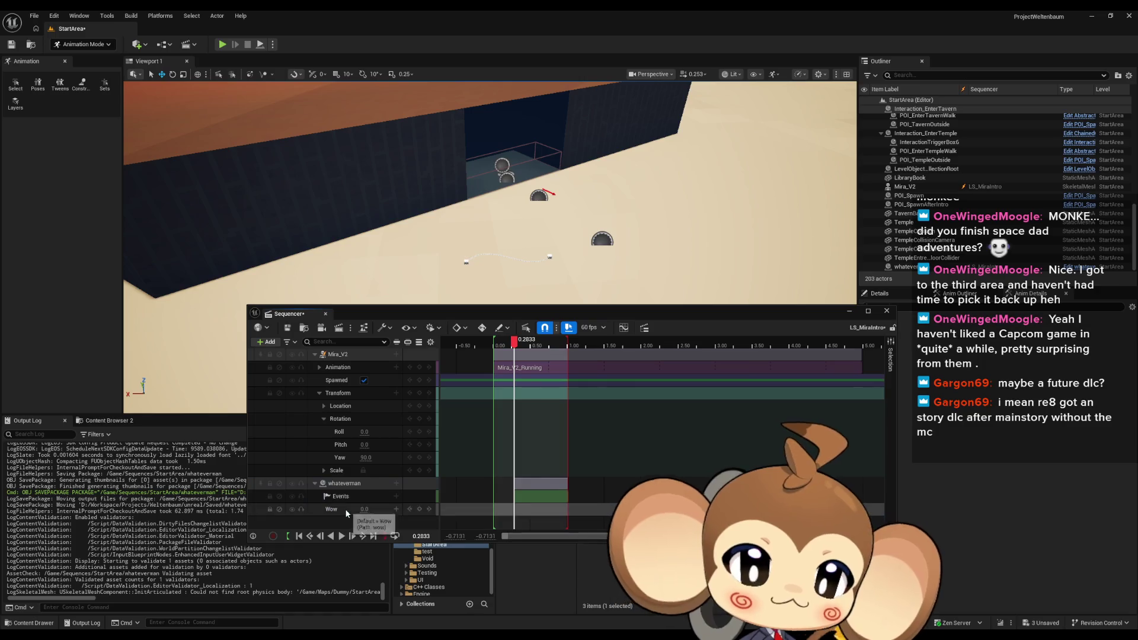
{"action": "left_click", "coordinate": [356, 498]}
{"action": "right_click", "coordinate": [359, 500]}
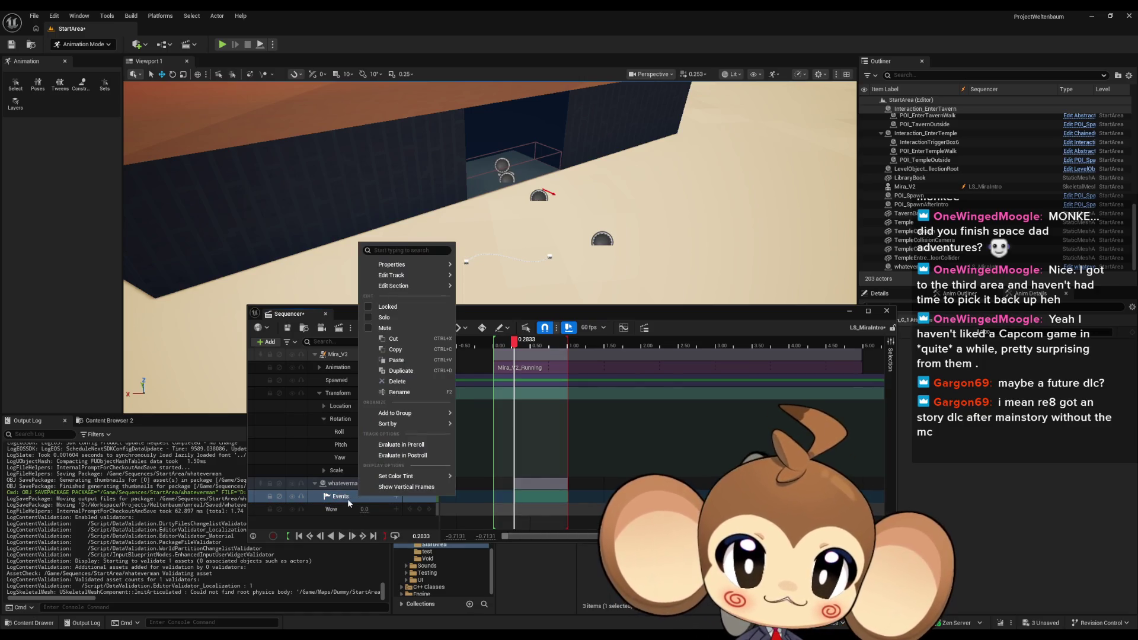
{"action": "left_click", "coordinate": [371, 501]}
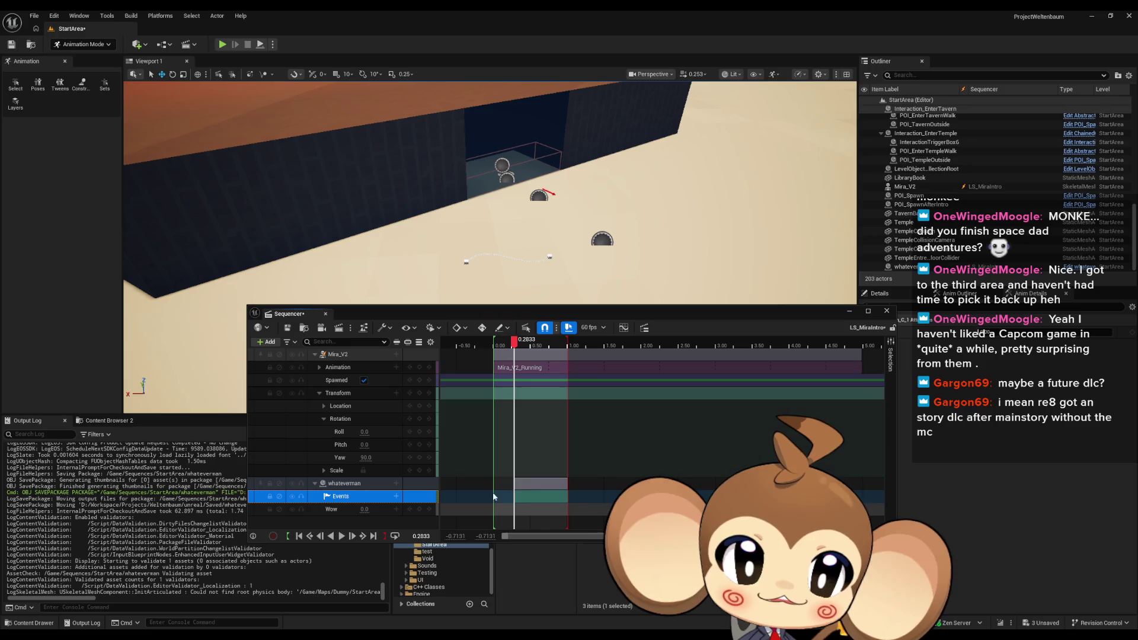
{"action": "left_click", "coordinate": [358, 502]}
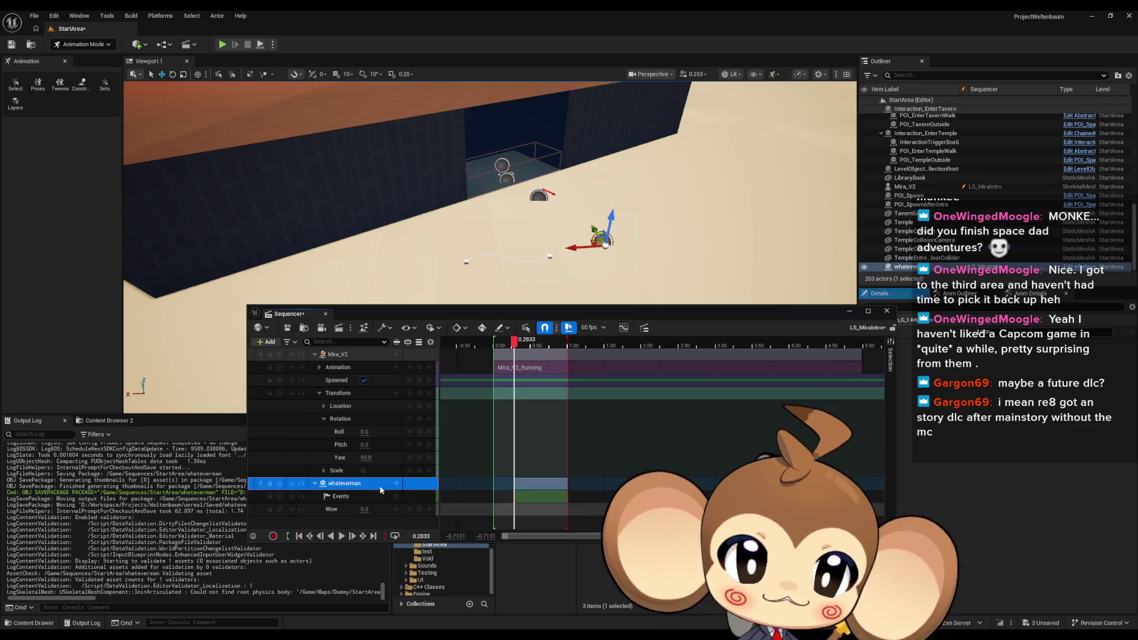
Add a trigger Event track to whateverman and open its whateverman_Event in the director blueprint.
{"action": "left_click", "coordinate": [396, 496]}
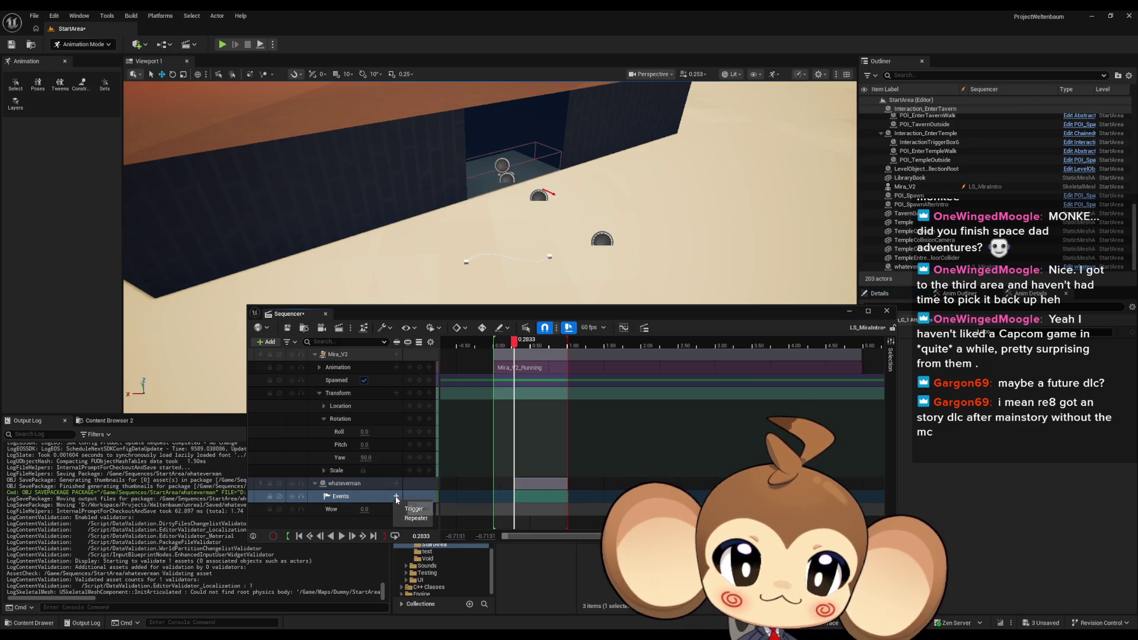
{"action": "left_click", "coordinate": [396, 483]}
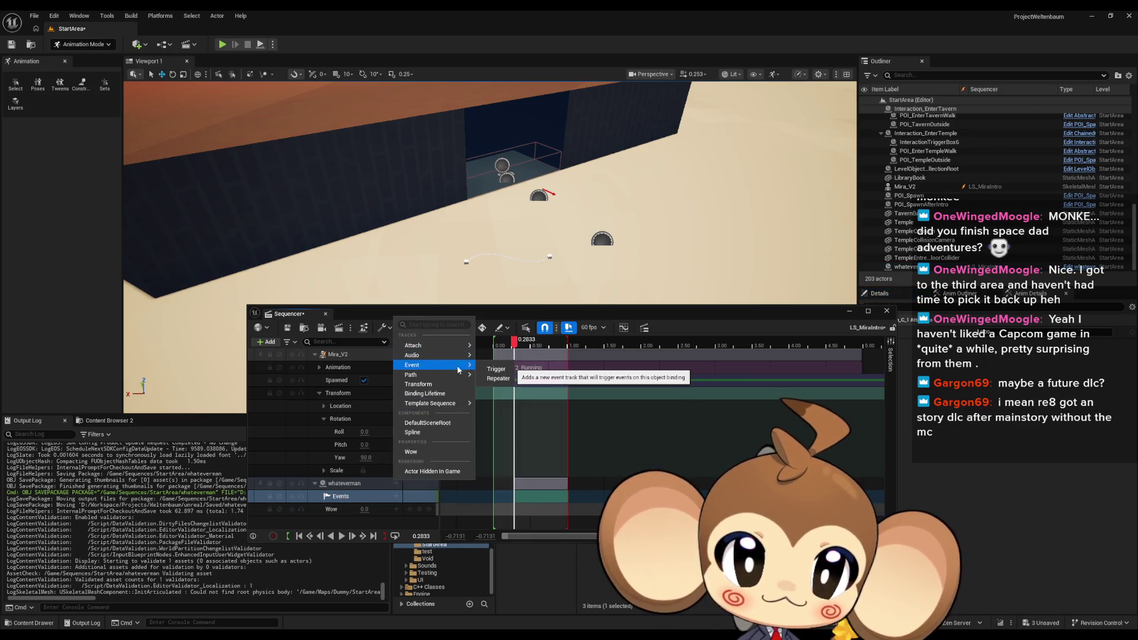
{"action": "left_click", "coordinate": [496, 369]}
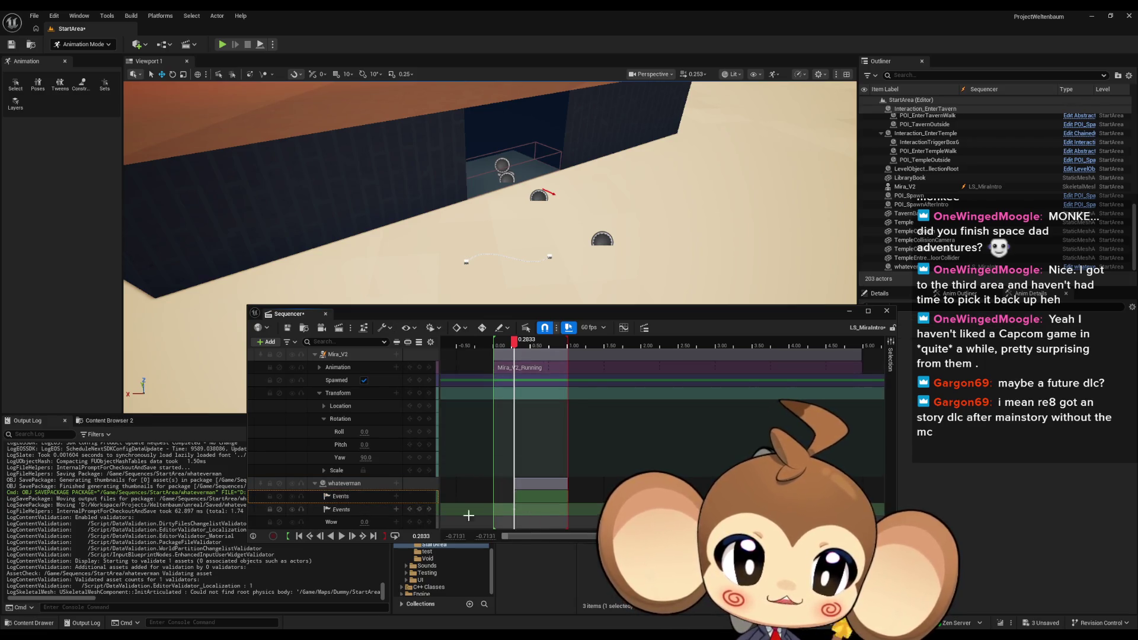
{"action": "double_click", "coordinate": [509, 508]}
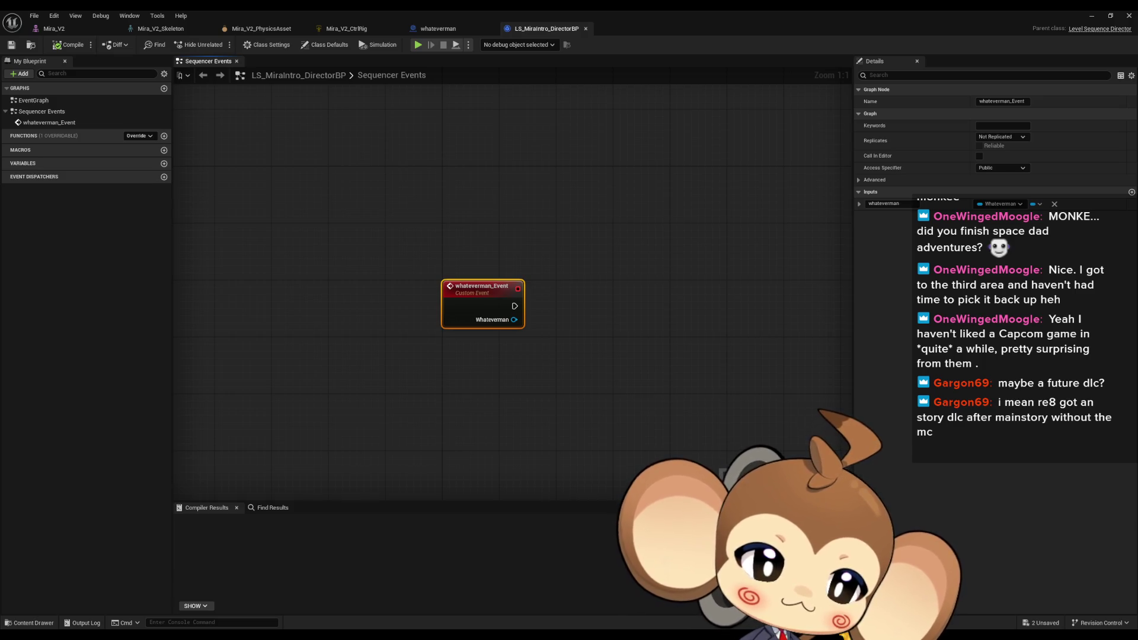
Maximize the forum thread, highlight the reply's repeater-event workaround steps, then restore the browser window.
{"action": "double_click", "coordinate": [472, 201]}
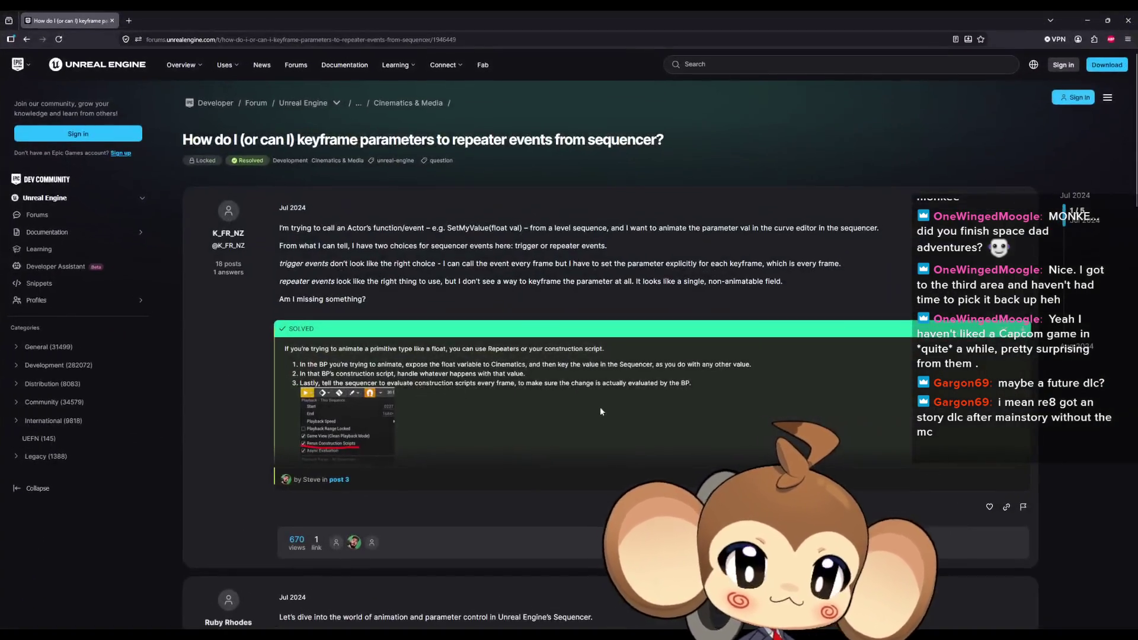
{"action": "scroll", "coordinate": [620, 392], "scroll_direction": "down", "scroll_amount": 2}
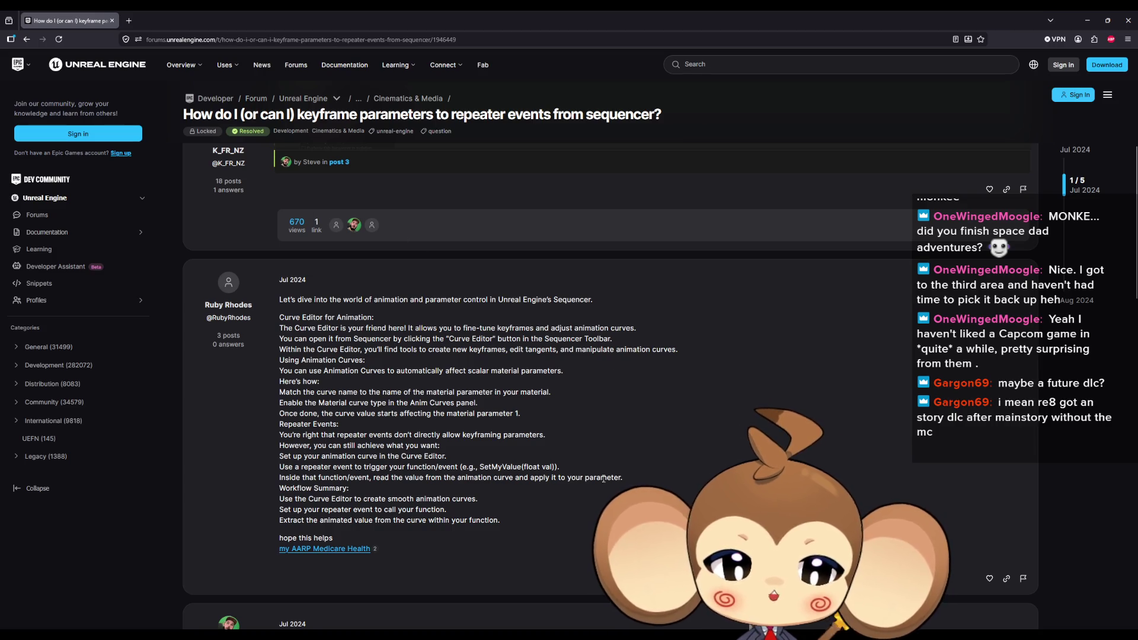
{"action": "left_click_drag", "start_coordinate": [595, 478], "coordinate": [279, 456]}
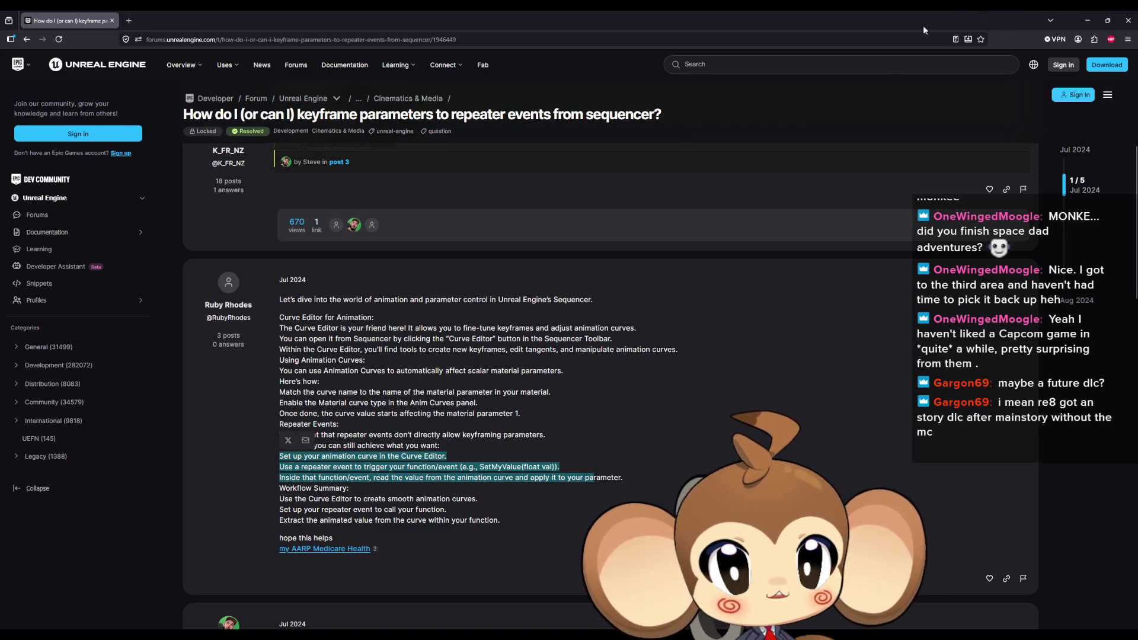
{"action": "key", "text": "super+Down"}
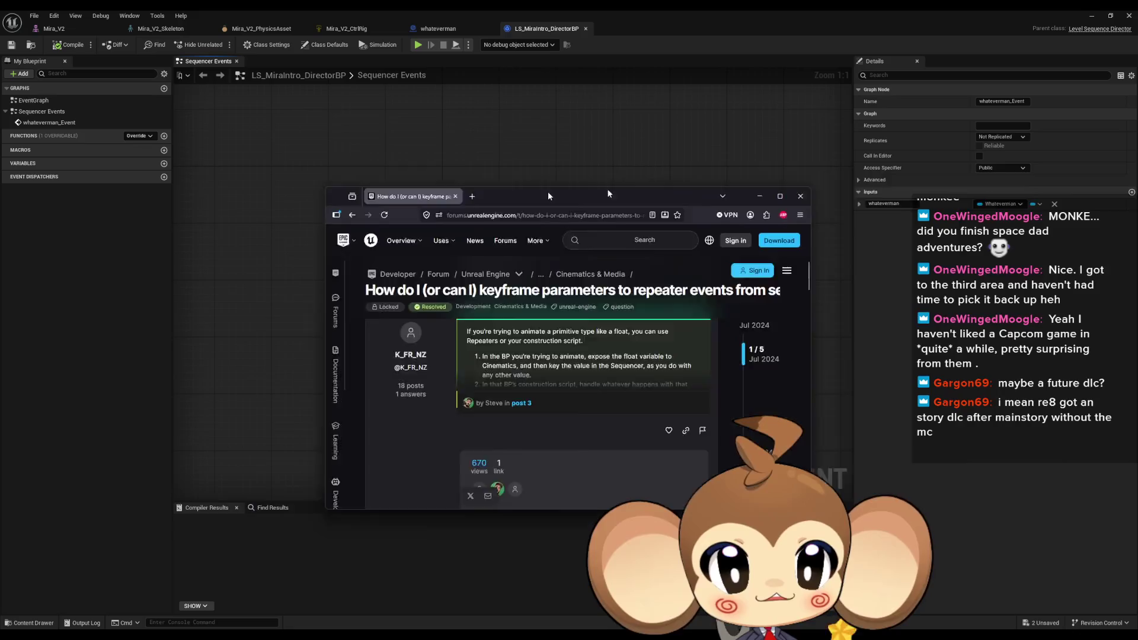
Return to the Sequencer and delete whateverman's extra second Events track.
{"action": "left_click", "coordinate": [548, 190]}
{"action": "left_click", "coordinate": [497, 117]}
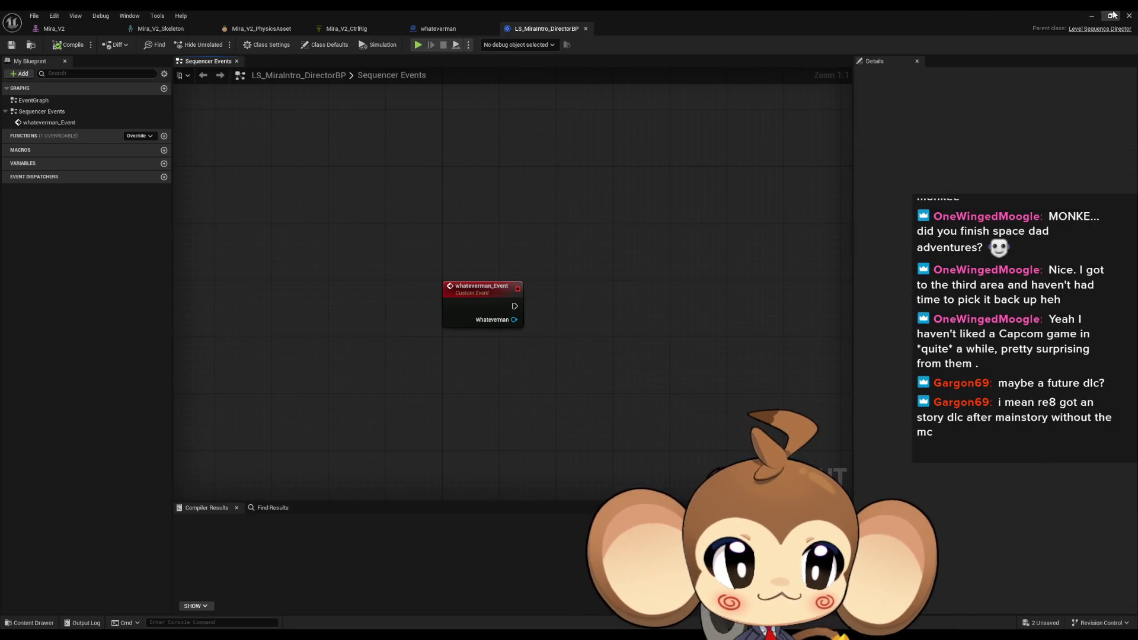
{"action": "left_click", "coordinate": [1092, 15]}
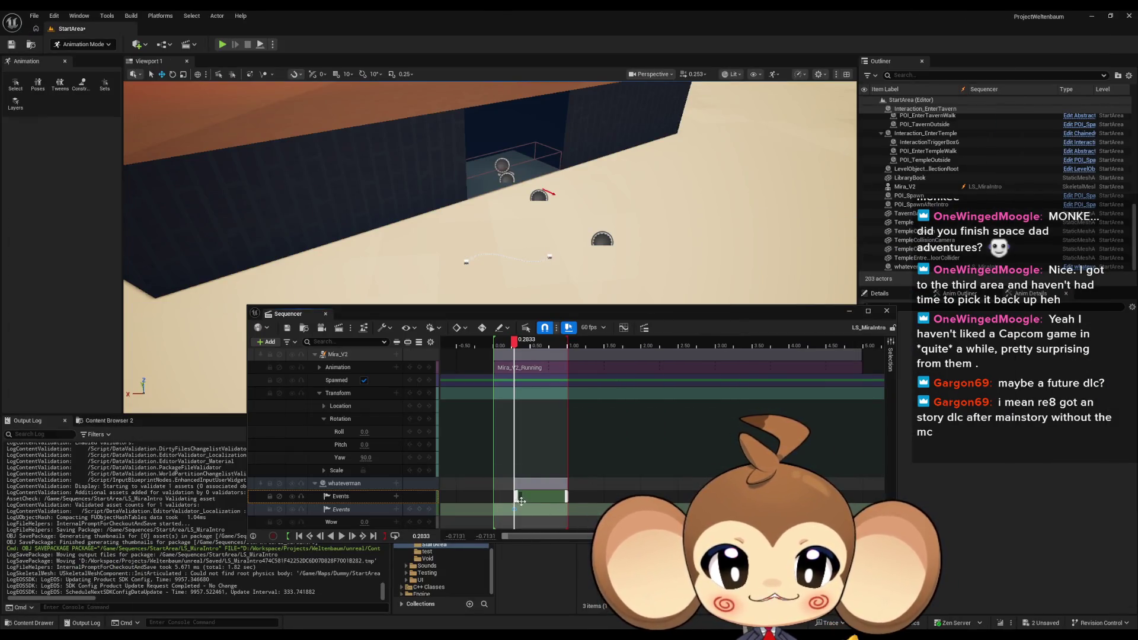
{"action": "left_click", "coordinate": [373, 511]}
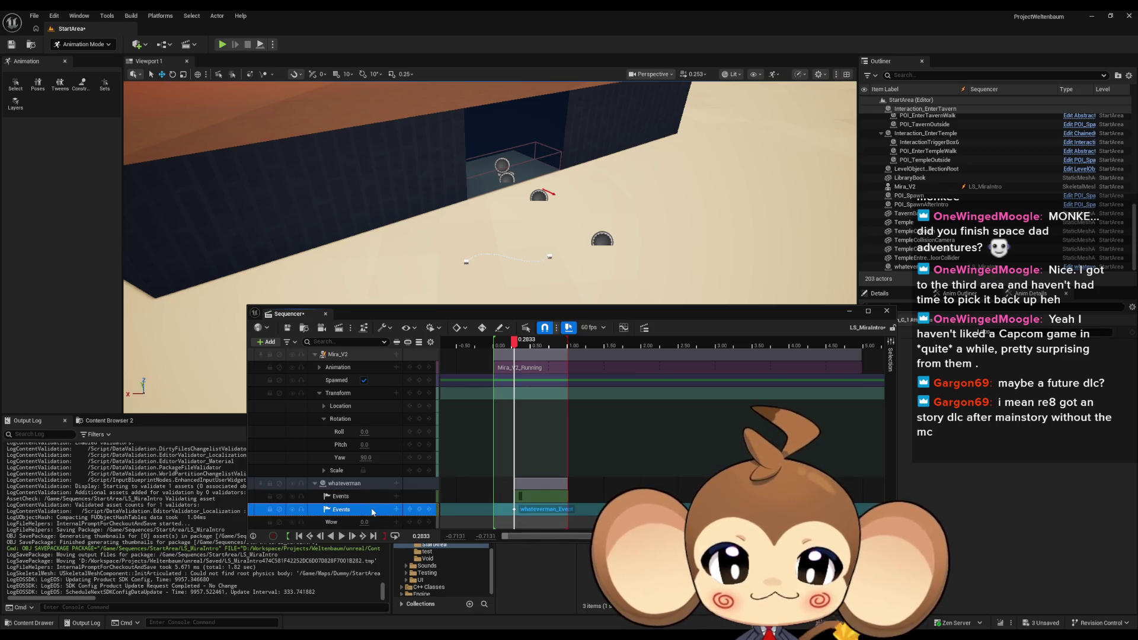
{"action": "key", "text": "Delete"}
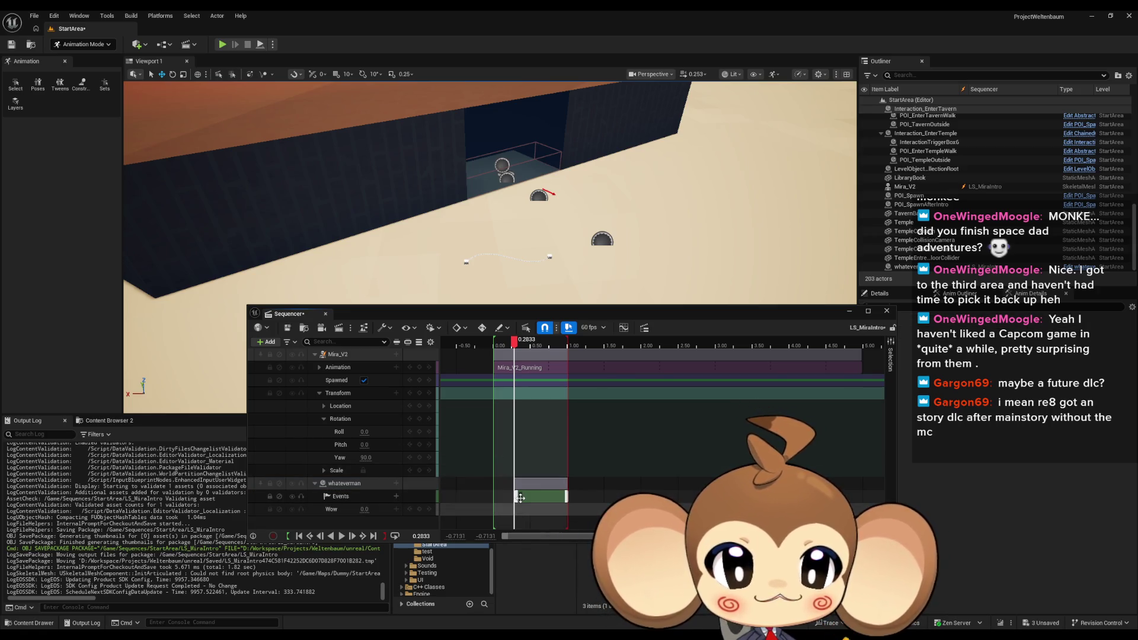
Bind the remaining section to a new whateverman_Event_0 with a Print String node printing Hello, and compile.
{"action": "right_click", "coordinate": [520, 498]}
{"action": "mouse_move", "coordinate": [563, 372]}
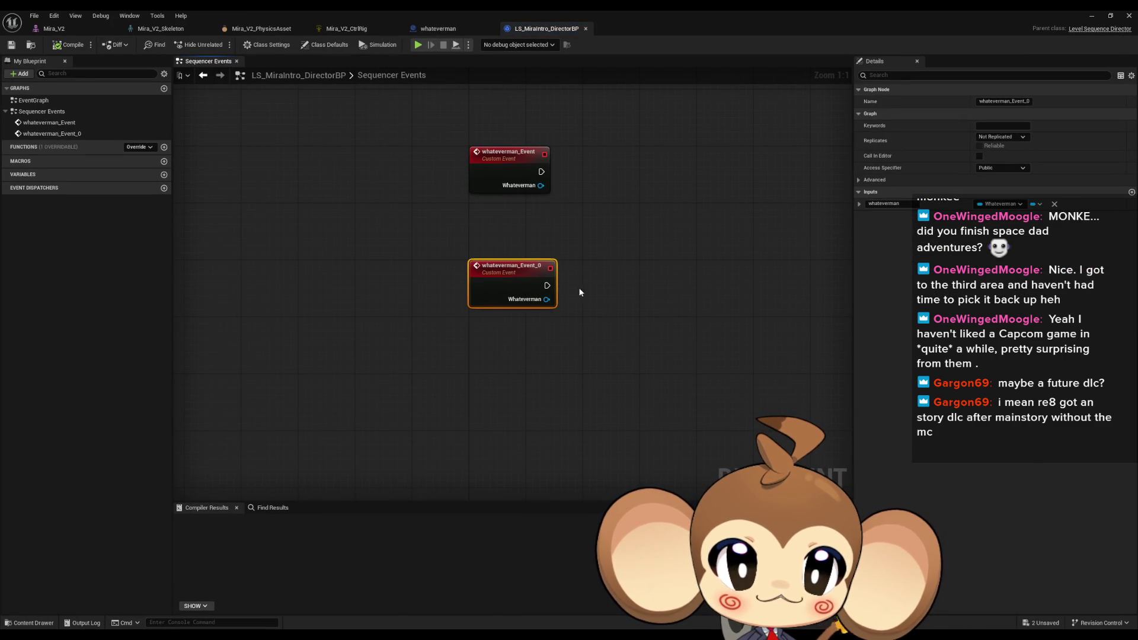
{"action": "mouse_move", "coordinate": [645, 267]}
{"action": "left_mouse_down"}
{"action": "mouse_move", "coordinate": [615, 285]}
{"action": "mouse_move", "coordinate": [644, 300]}
{"action": "left_mouse_up"}
{"action": "type", "text": "print"}
{"action": "left_click", "coordinate": [636, 320]}
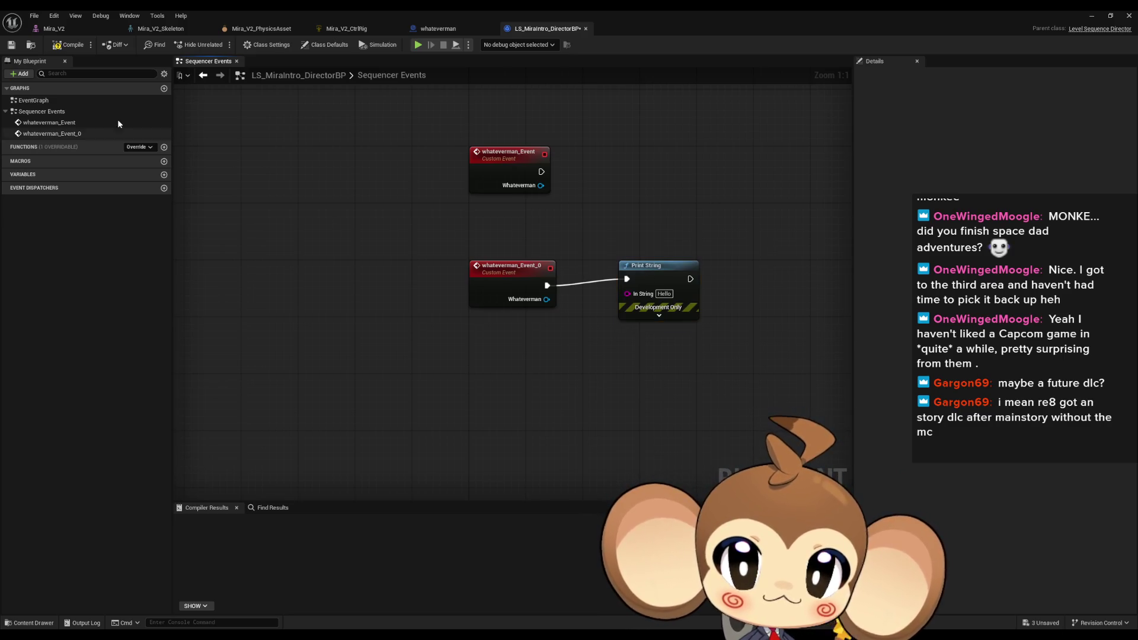
{"action": "left_click", "coordinate": [69, 45]}
Rewind LS_MiraIntro near its start, play it, and move the Sequencer up to uncover the Content Browser.
{"action": "left_click", "coordinate": [1092, 16]}
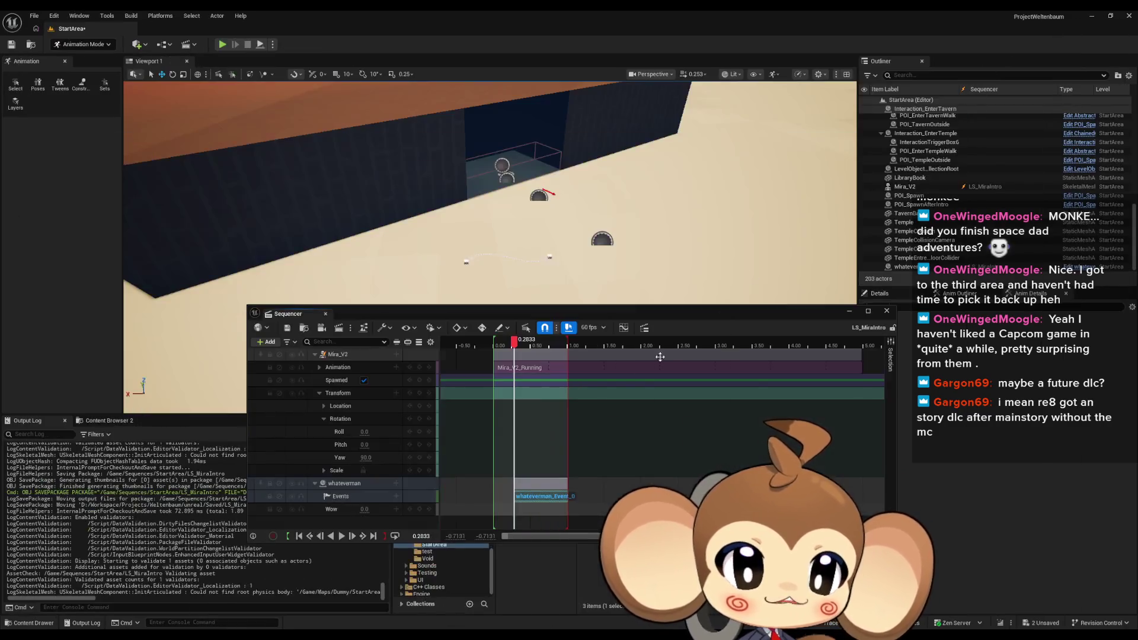
{"action": "left_click_drag", "start_coordinate": [516, 346], "coordinate": [498, 347]}
{"action": "key", "text": "space"}
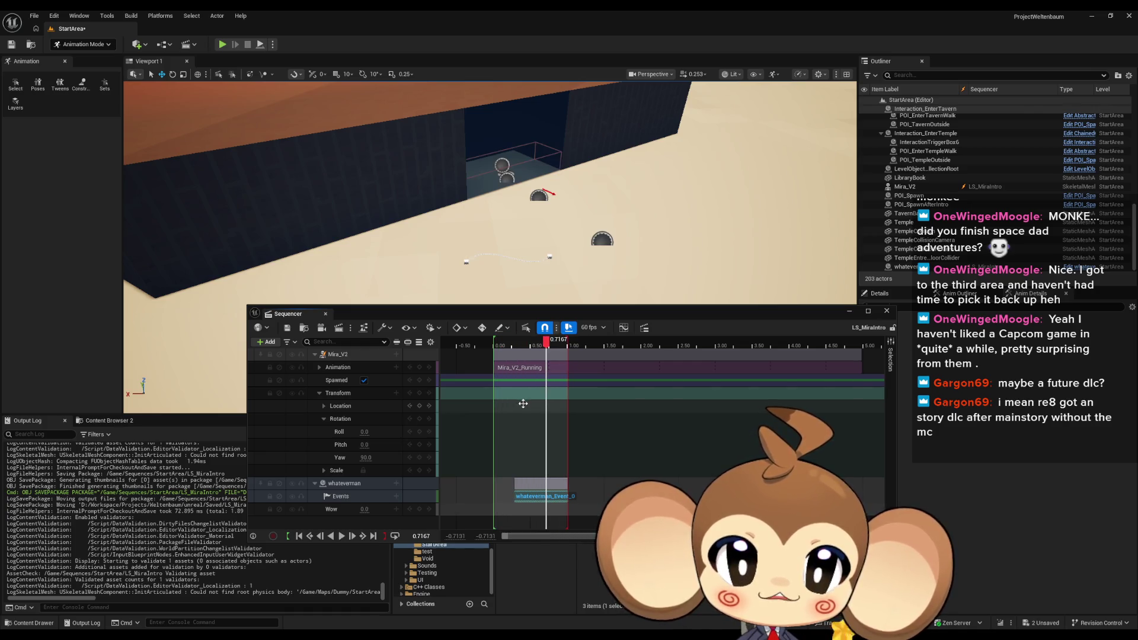
{"action": "left_click", "coordinate": [544, 496]}
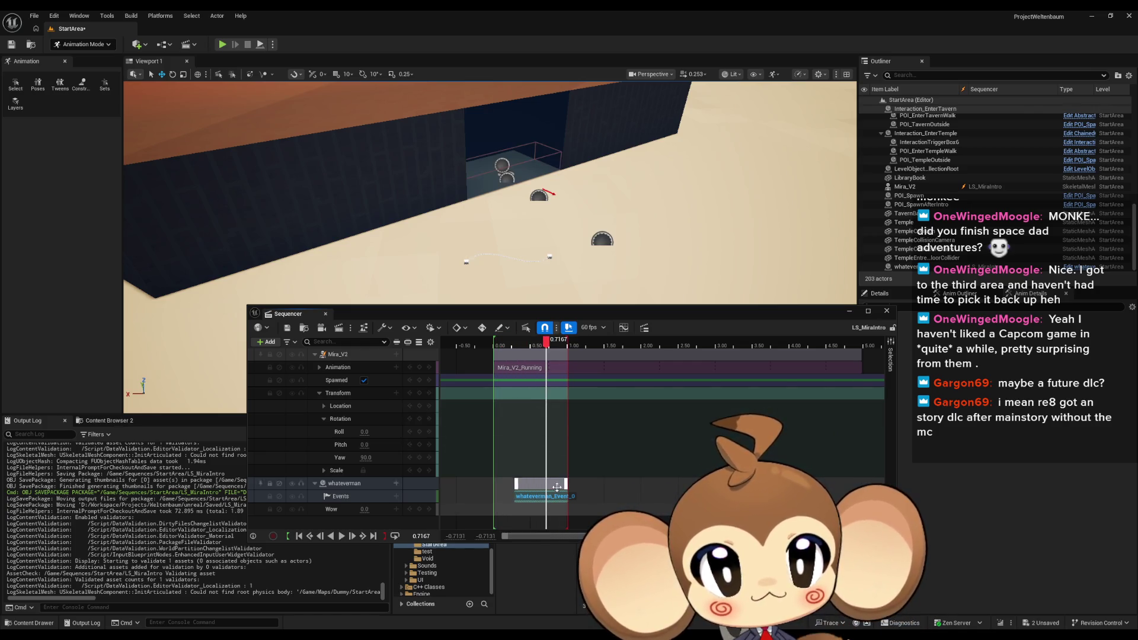
{"action": "left_click", "coordinate": [367, 490]}
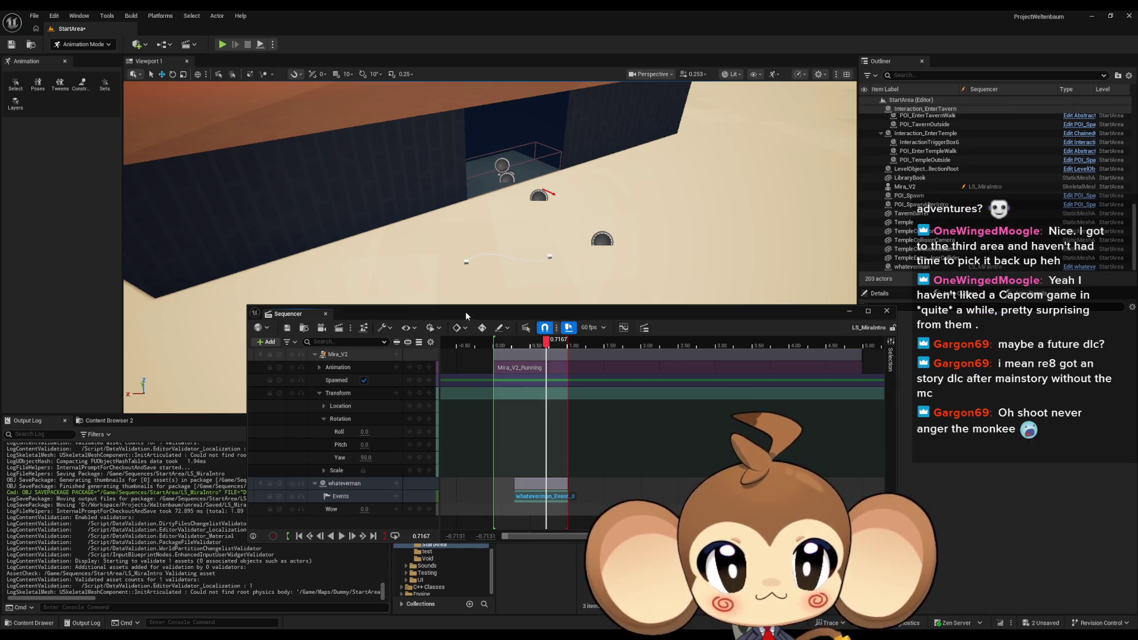
{"action": "mouse_move", "coordinate": [465, 311]}
{"action": "left_mouse_down"}
{"action": "mouse_move", "coordinate": [592, 210]}
{"action": "mouse_move", "coordinate": [586, 173]}
{"action": "mouse_move", "coordinate": [532, 167]}
{"action": "mouse_move", "coordinate": [480, 401]}
{"action": "mouse_move", "coordinate": [413, 285]}
{"action": "mouse_move", "coordinate": [598, 190]}
{"action": "mouse_move", "coordinate": [596, 174]}
{"action": "left_mouse_up"}
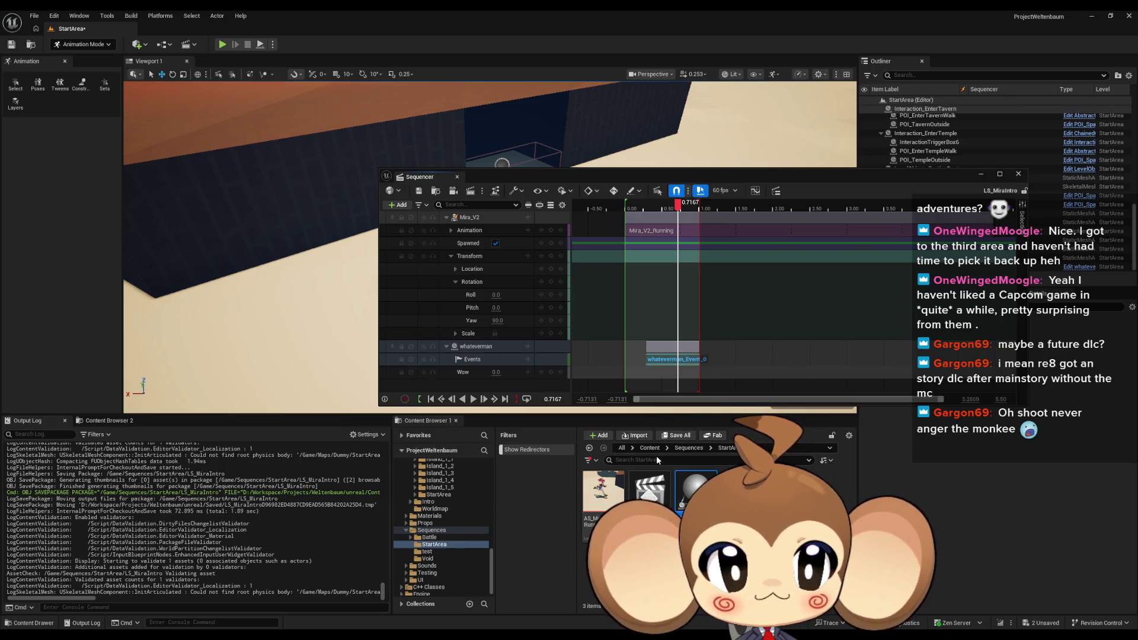
Run Play-in-Editor, replay the sequence from near the start to check the Hello print, then stop both.
{"action": "left_click", "coordinate": [223, 45]}
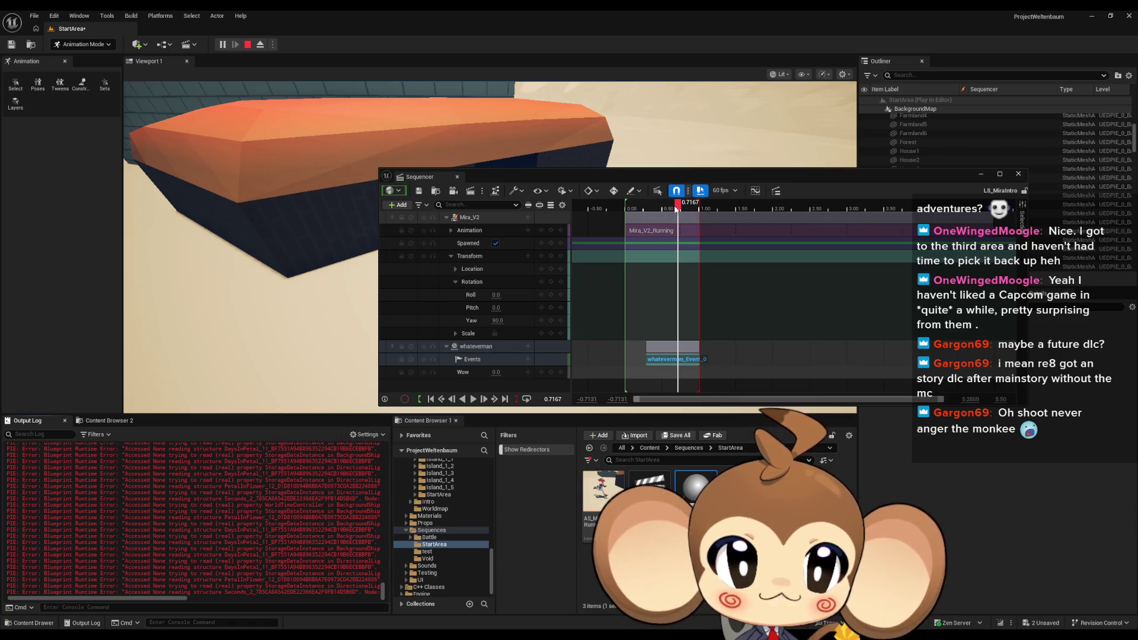
{"action": "left_click_drag", "start_coordinate": [678, 204], "coordinate": [637, 217]}
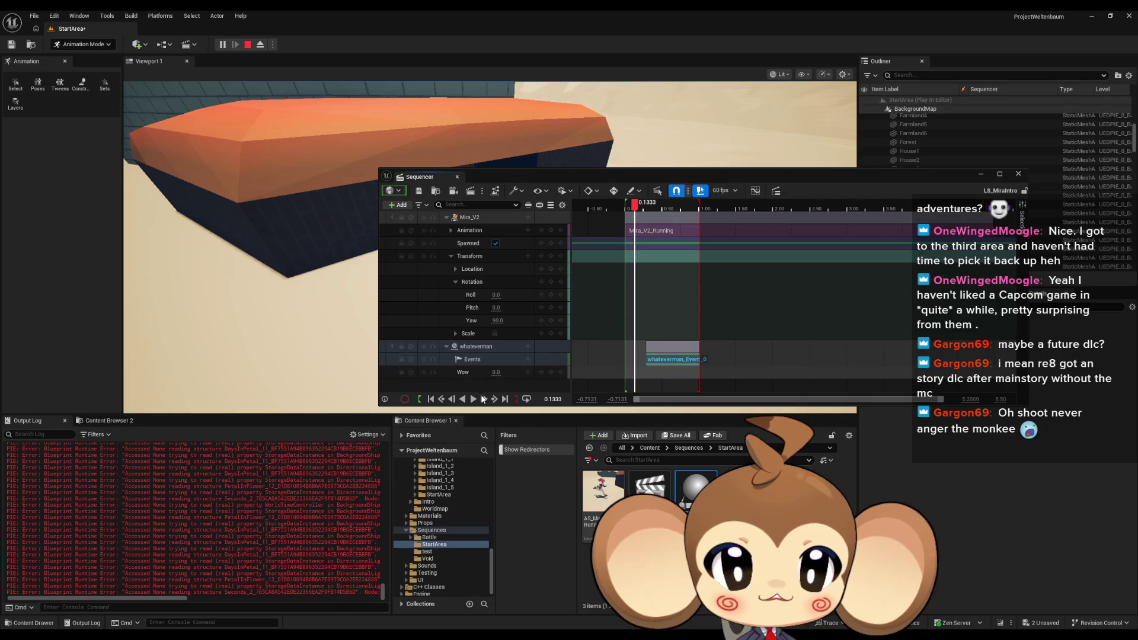
{"action": "left_click", "coordinate": [473, 399]}
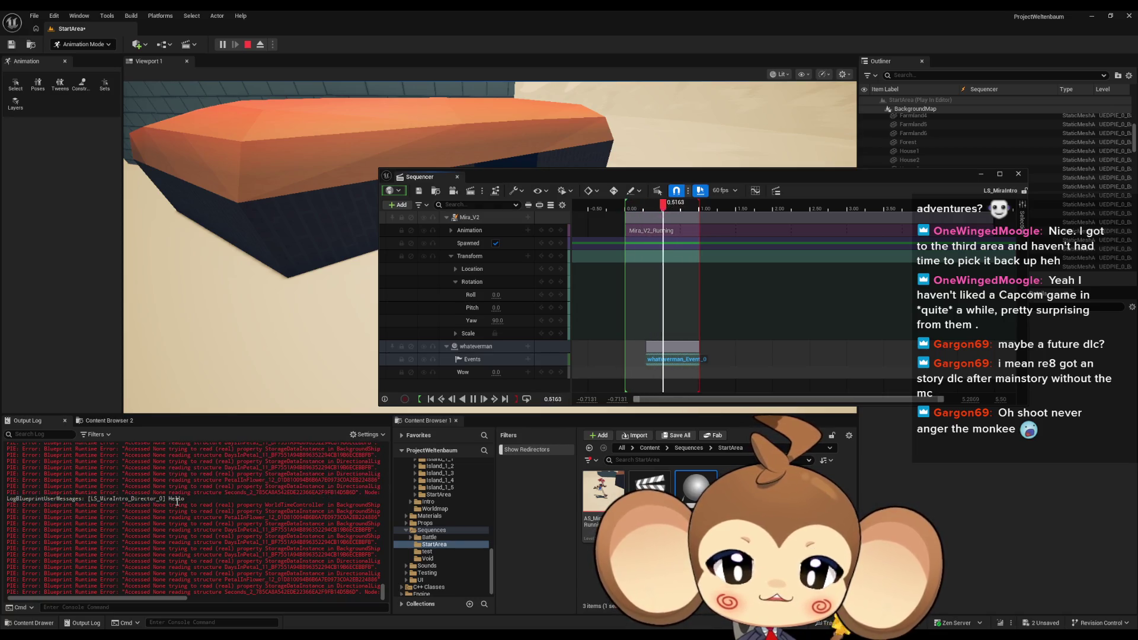
{"action": "left_click", "coordinate": [247, 45]}
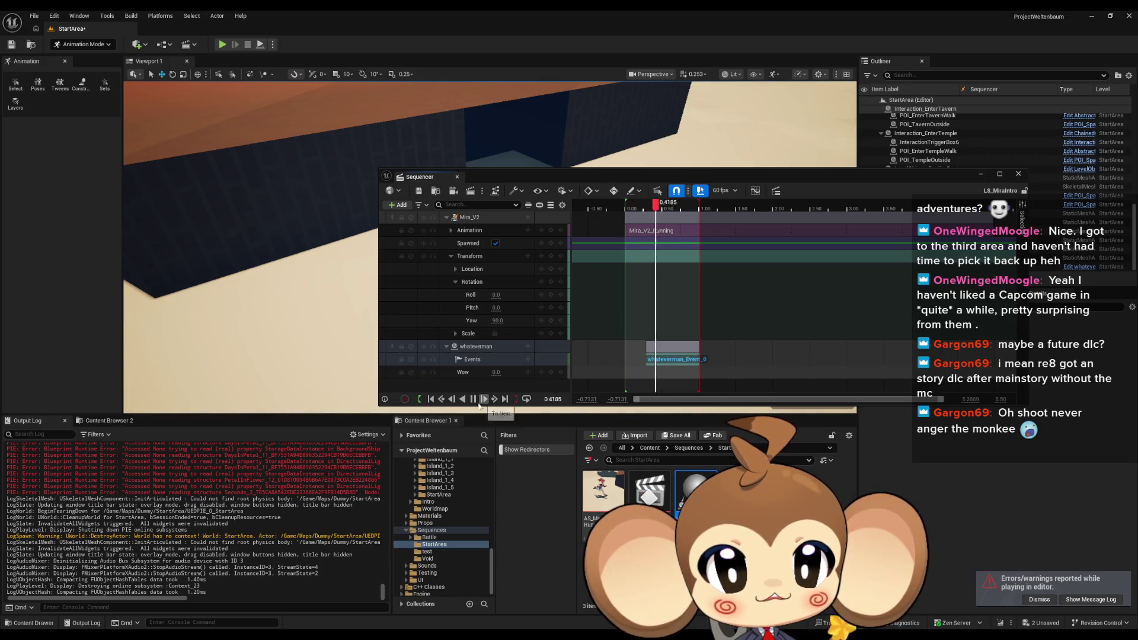
{"action": "key", "text": "space"}
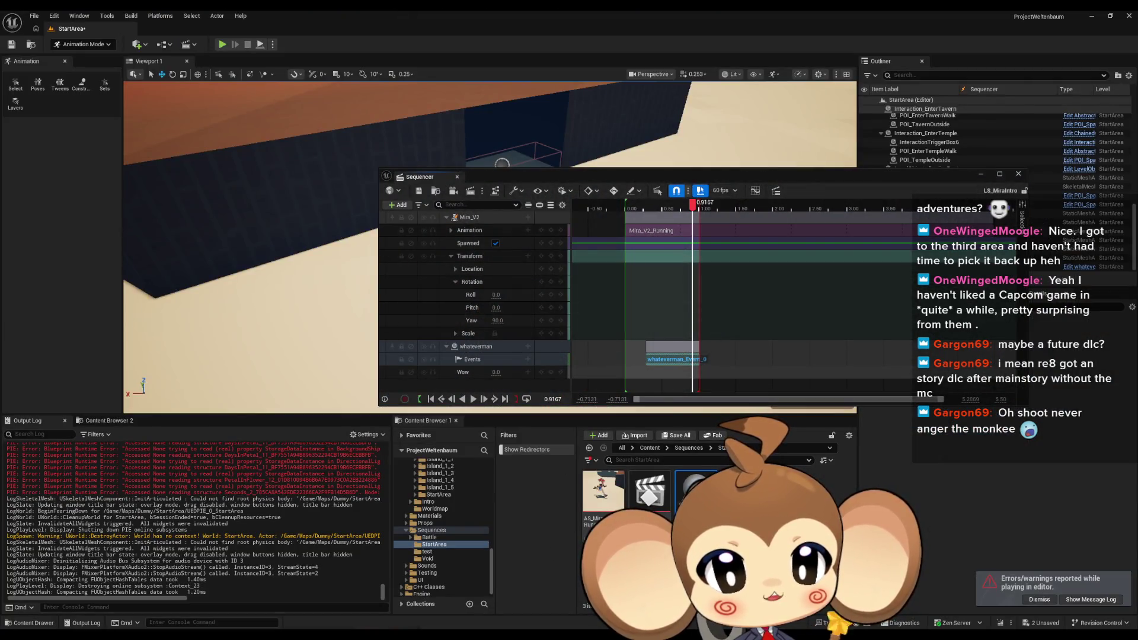
Nudge the Print String node lower in LS_MiraIntro_DirectorBP, minimize the blueprint, and move the tutorial browser over the editor.
{"action": "mouse_move", "coordinate": [540, 615]}
{"action": "left_click", "coordinate": [454, 597]}
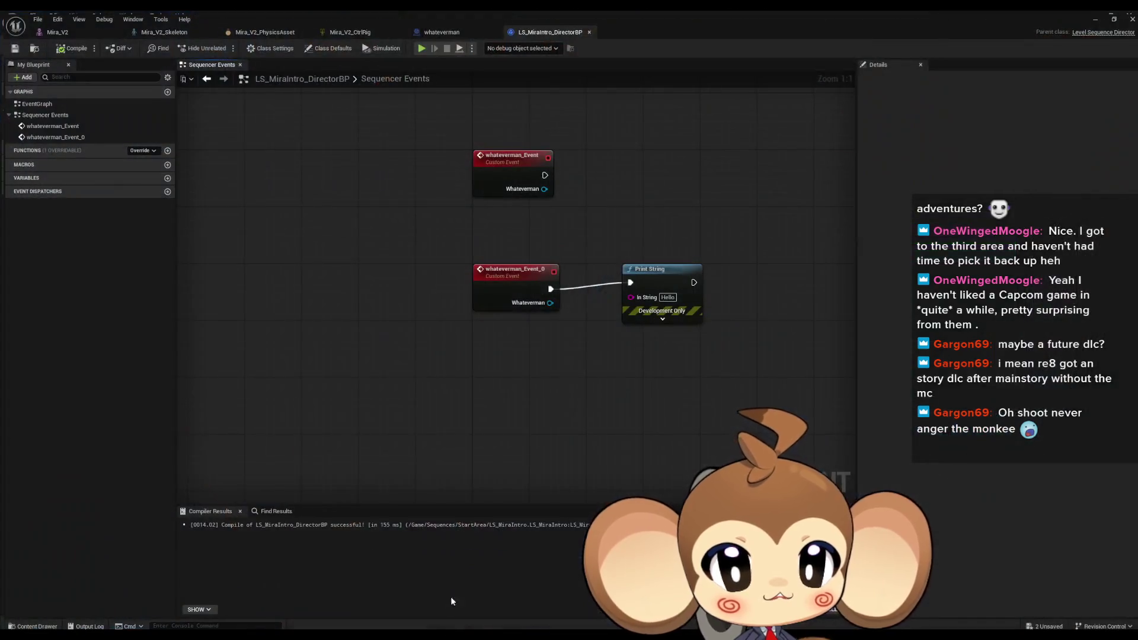
{"action": "left_click", "coordinate": [676, 303]}
{"action": "left_click_drag", "start_coordinate": [675, 302], "coordinate": [676, 324]}
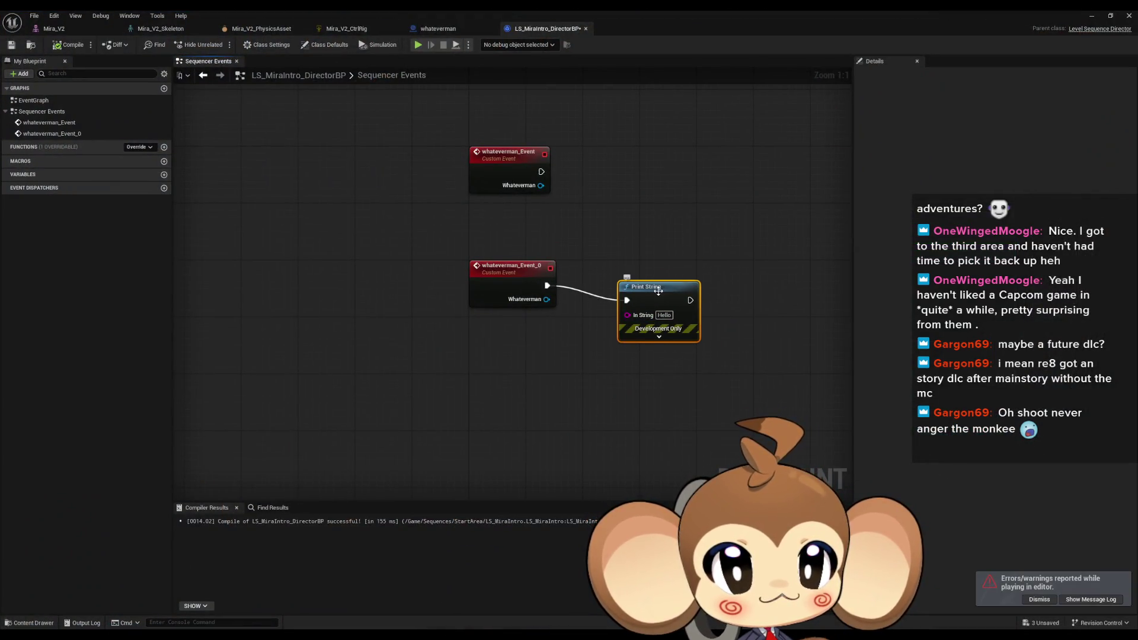
{"action": "left_click", "coordinate": [596, 236]}
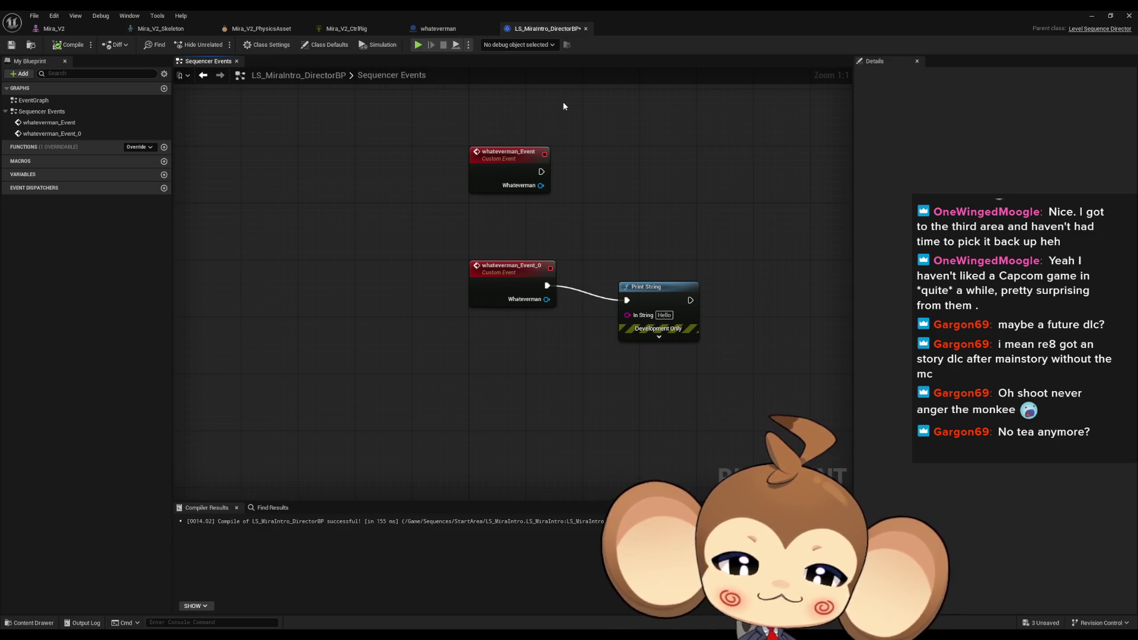
{"action": "left_click", "coordinate": [1089, 17]}
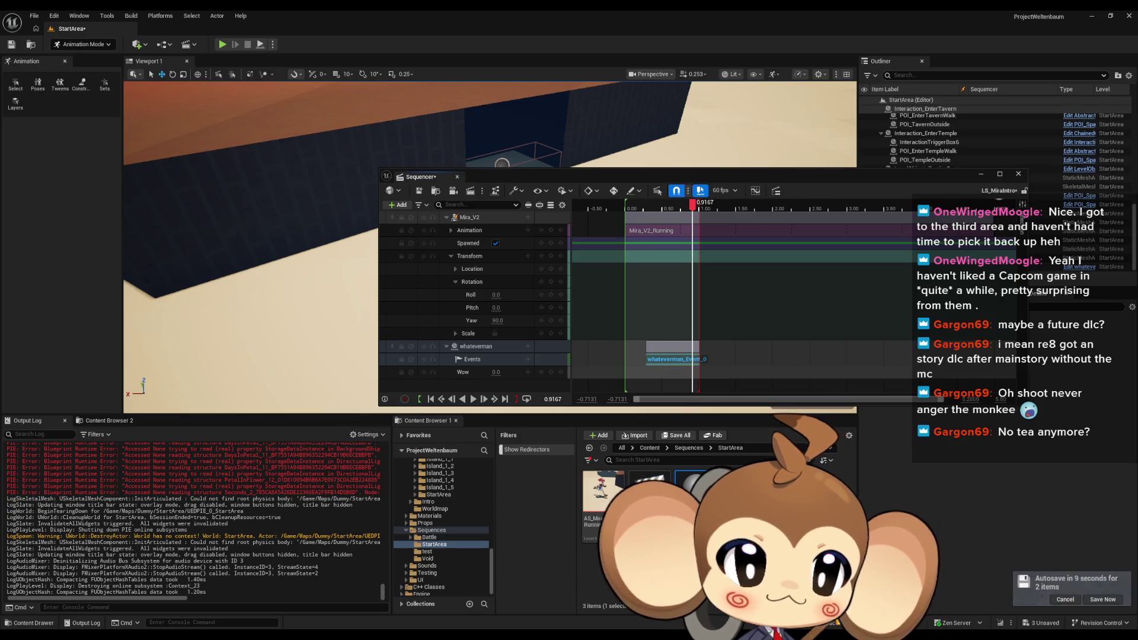
{"action": "mouse_move", "coordinate": [1137, 261]}
{"action": "left_mouse_down"}
{"action": "mouse_move", "coordinate": [719, 255]}
{"action": "mouse_move", "coordinate": [589, 240]}
{"action": "mouse_move", "coordinate": [1137, 255]}
{"action": "left_mouse_up"}
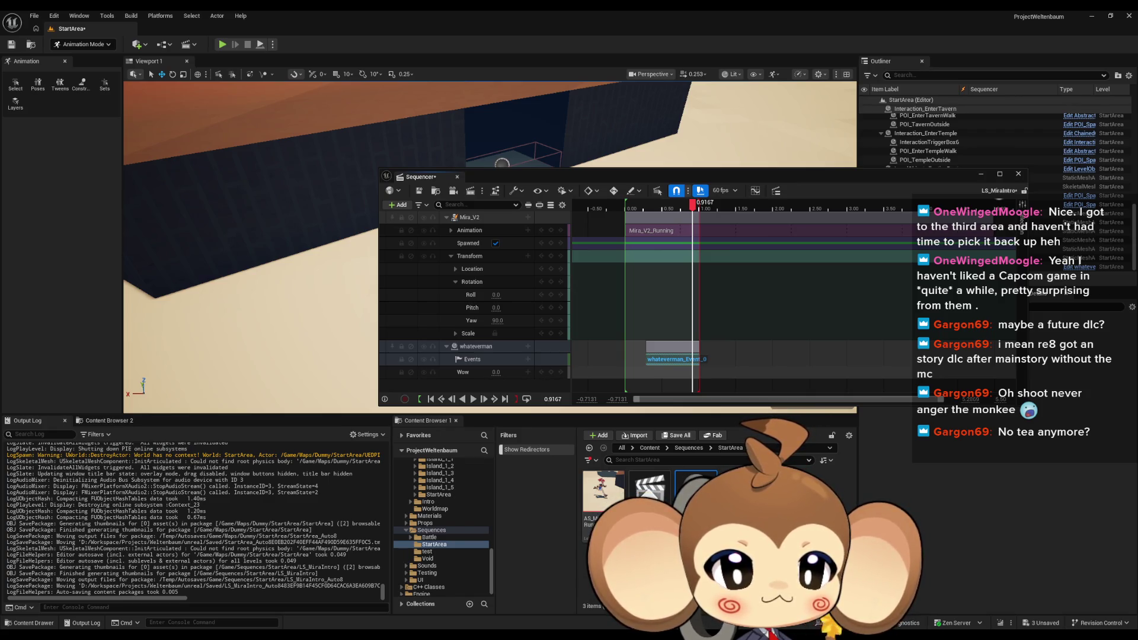
Play the spline-point tutorial maximized and muted, rewind five seconds, then pause it.
{"action": "key", "text": "alt+Tab"}
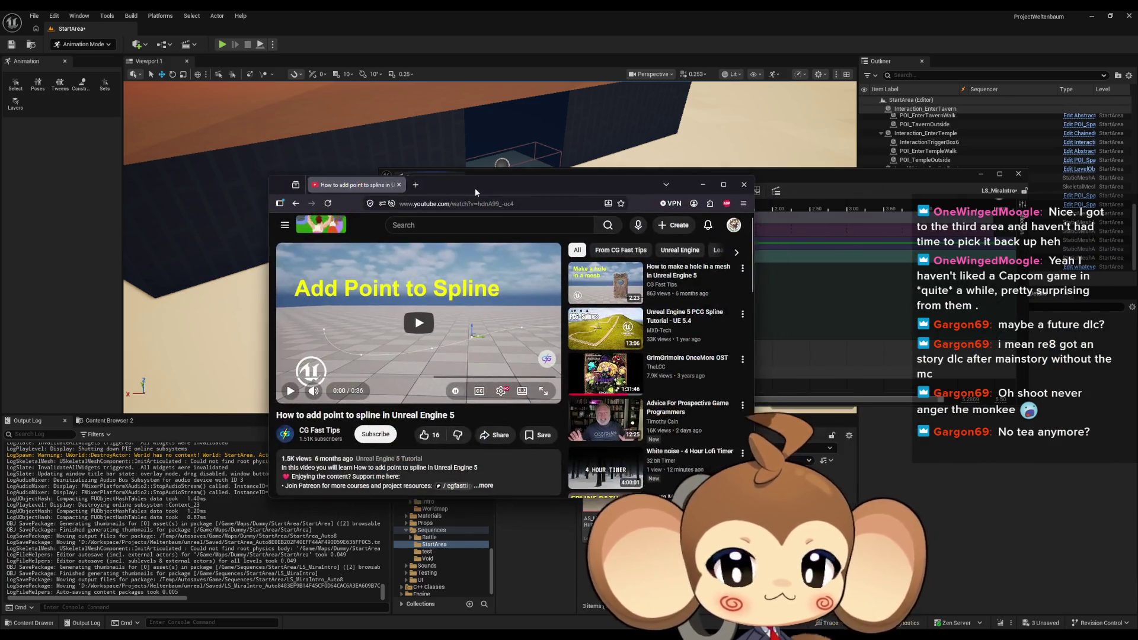
{"action": "left_click", "coordinate": [327, 401]}
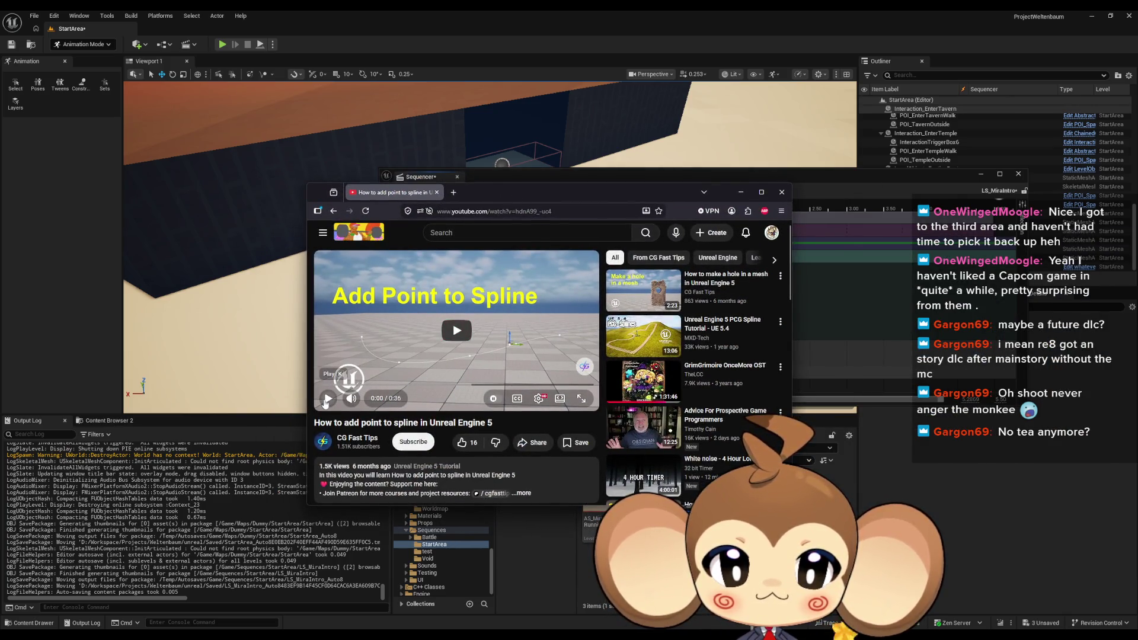
{"action": "double_click", "coordinate": [501, 193]}
{"action": "left_click", "coordinate": [104, 527]}
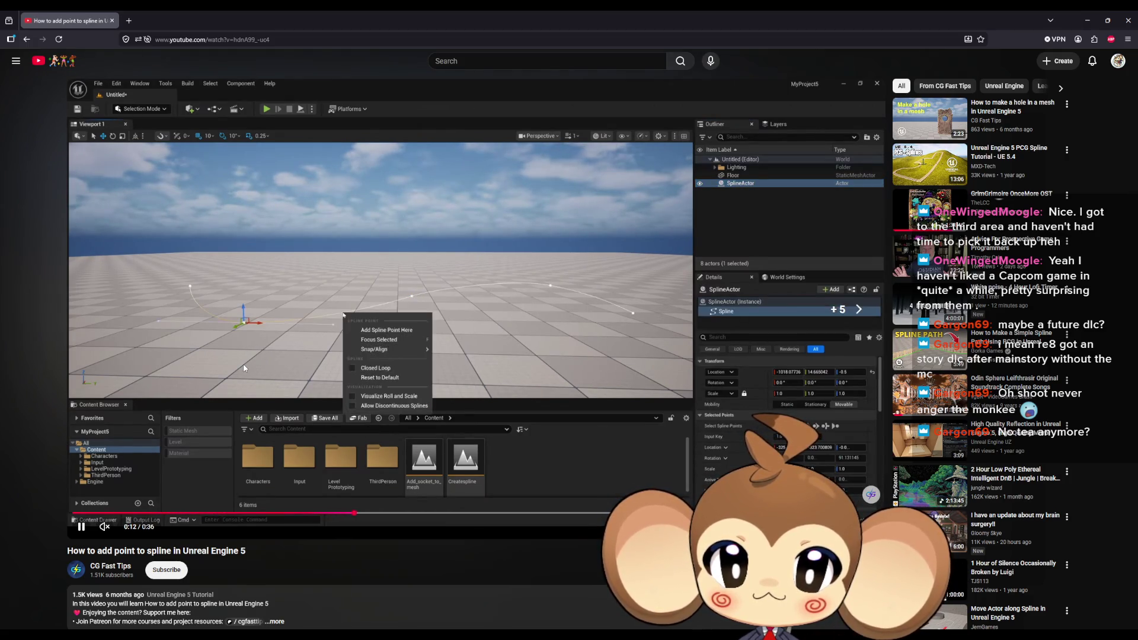
{"action": "key", "text": "Left"}
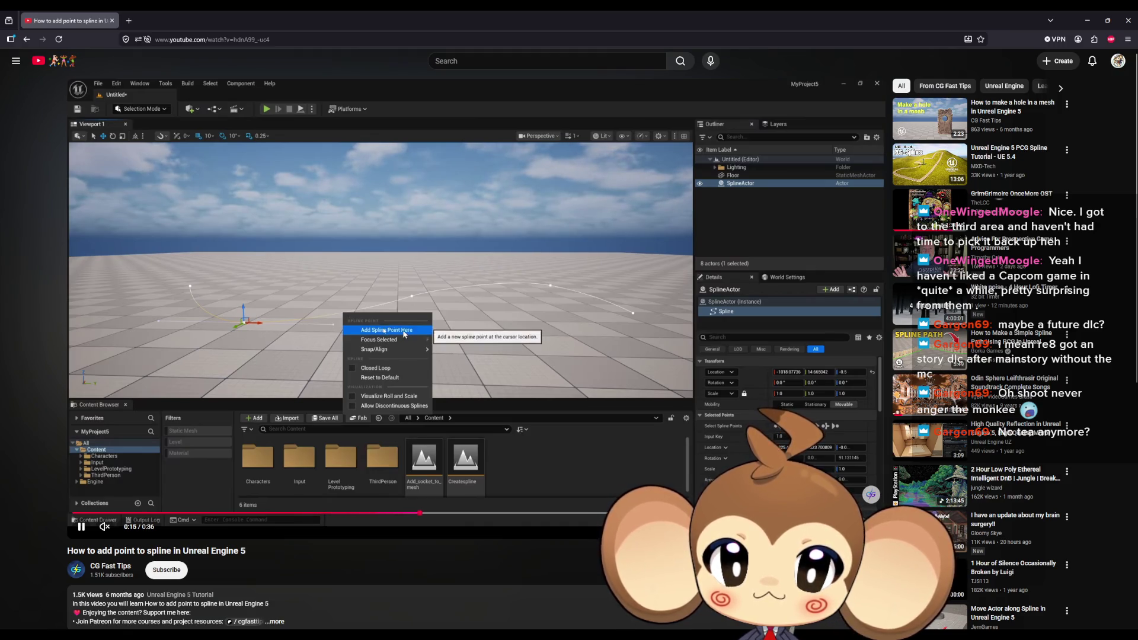
{"action": "key", "text": "space"}
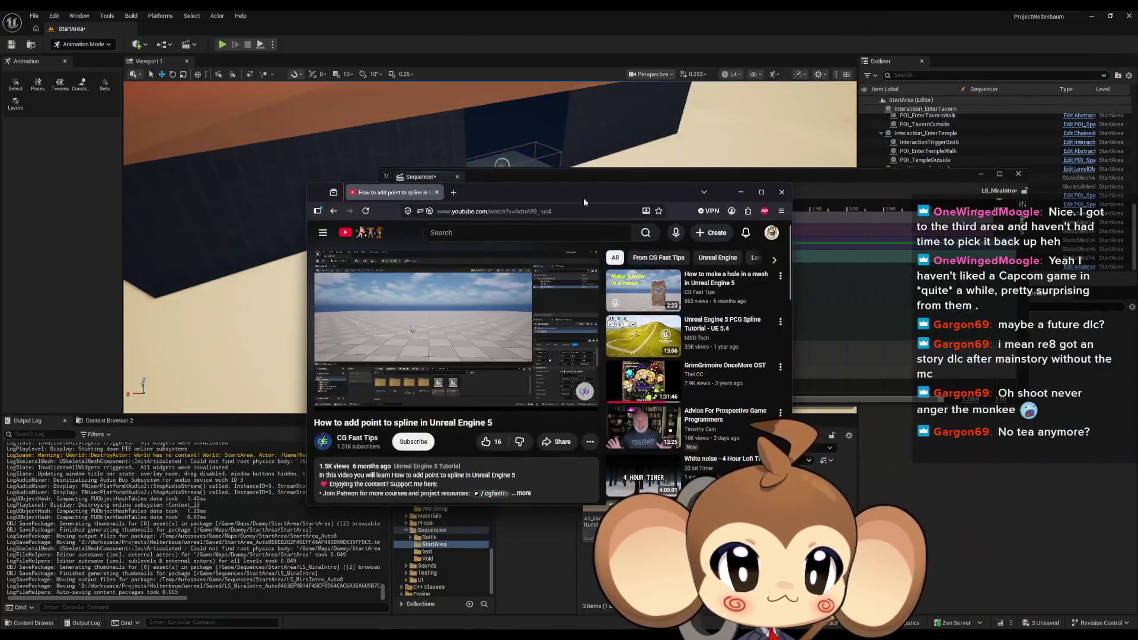
Close Sequencer and leave animation mode to return to the level editor.
{"action": "left_click", "coordinate": [786, 183]}
{"action": "left_click_drag", "start_coordinate": [733, 180], "coordinate": [731, 421]}
{"action": "scroll", "coordinate": [528, 278], "scroll_direction": "up", "scroll_amount": 10}
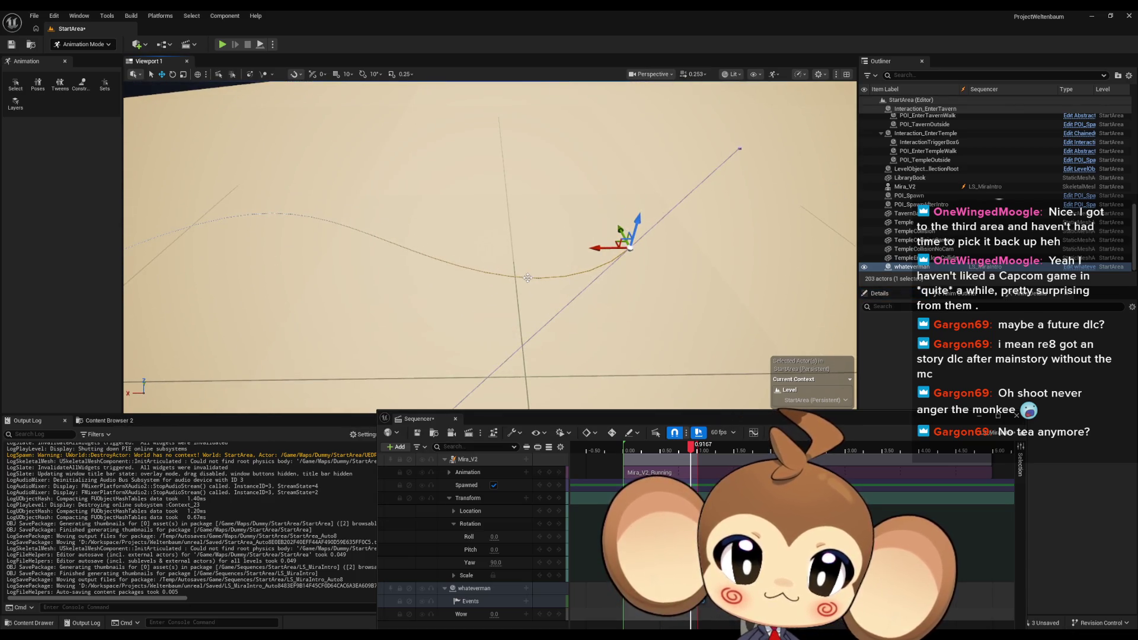
{"action": "key", "text": "shift+1"}
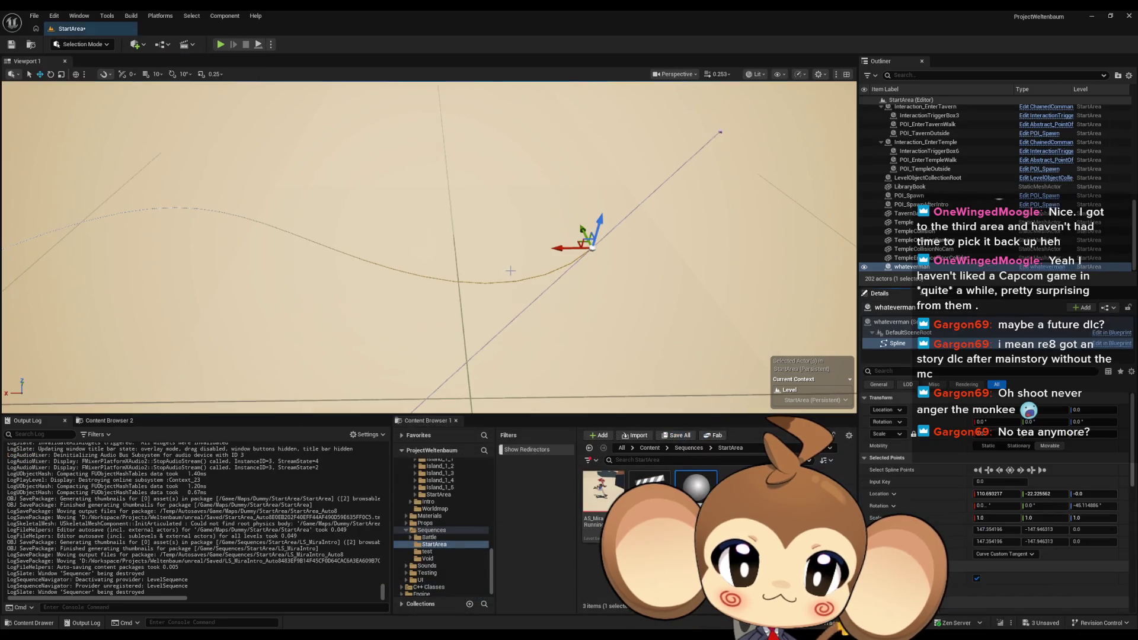
Add a point to the StartArea spline and slide it along X to about 160.
{"action": "right_click", "coordinate": [494, 284]}
{"action": "left_click", "coordinate": [548, 307]}
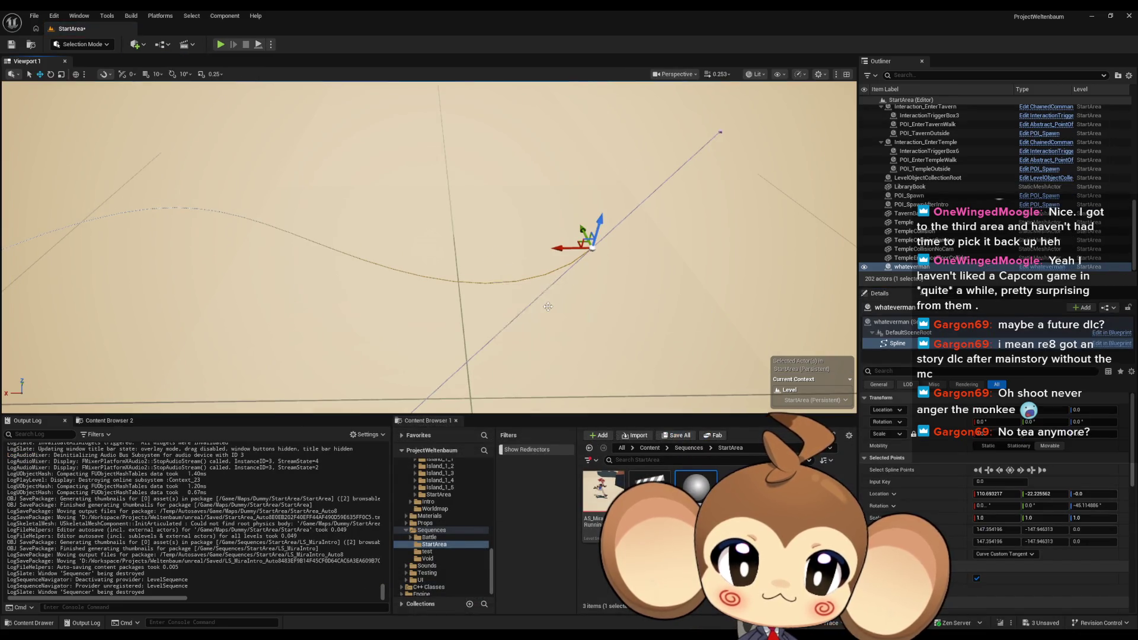
{"action": "scroll", "coordinate": [548, 306], "scroll_direction": "down", "scroll_amount": 5}
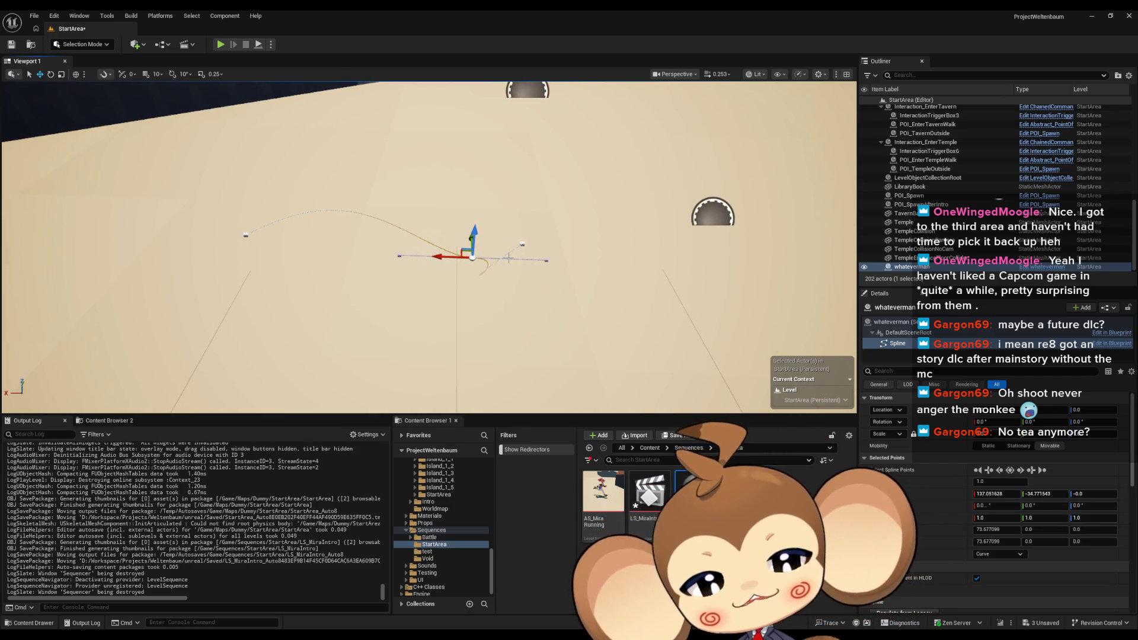
{"action": "mouse_move", "coordinate": [505, 260]}
{"action": "left_mouse_down"}
{"action": "mouse_move", "coordinate": [534, 240]}
{"action": "mouse_move", "coordinate": [516, 243]}
{"action": "left_mouse_up"}
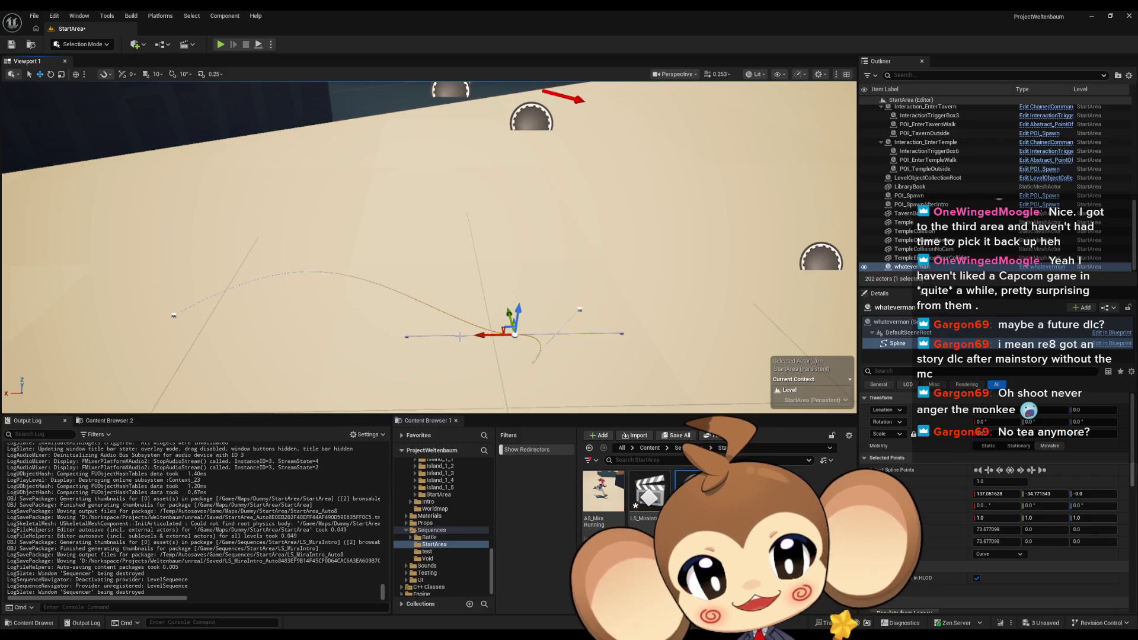
{"action": "left_click_drag", "start_coordinate": [470, 336], "coordinate": [333, 337]}
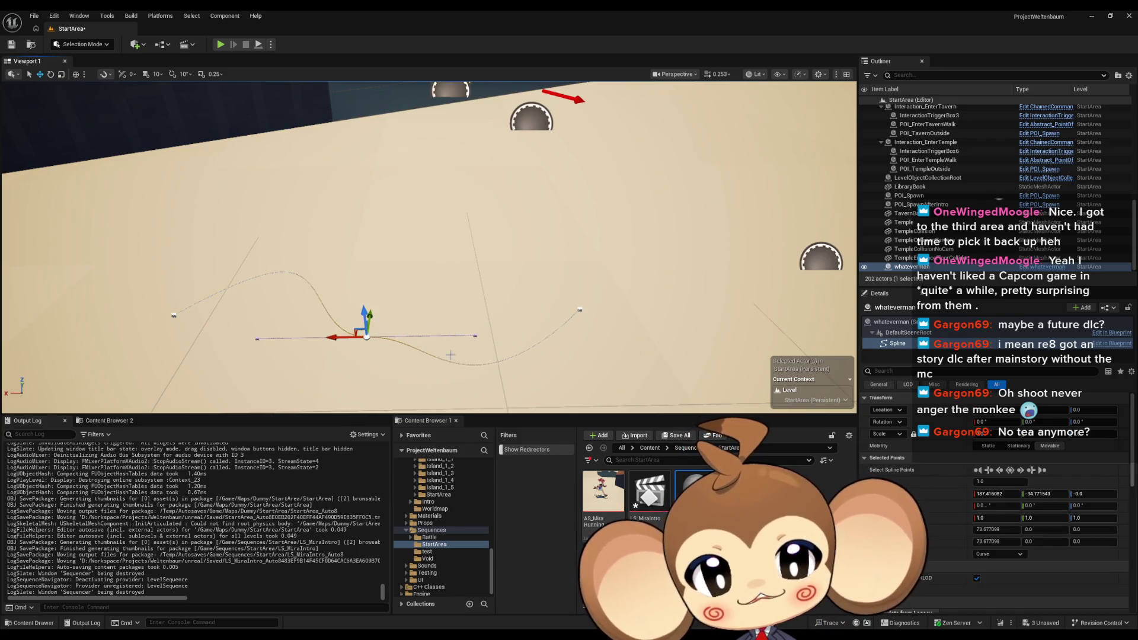
Insert another point on the spline segment and shift it along X.
{"action": "right_click", "coordinate": [482, 361]}
{"action": "left_click", "coordinate": [510, 375]}
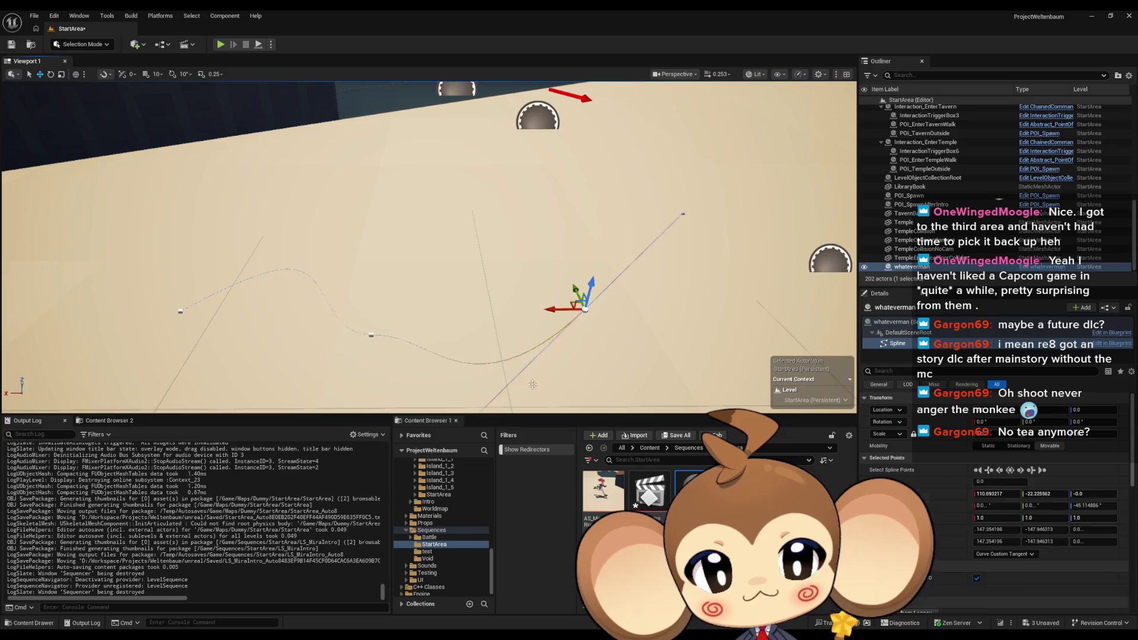
{"action": "scroll", "coordinate": [531, 339], "scroll_direction": "down", "scroll_amount": 5}
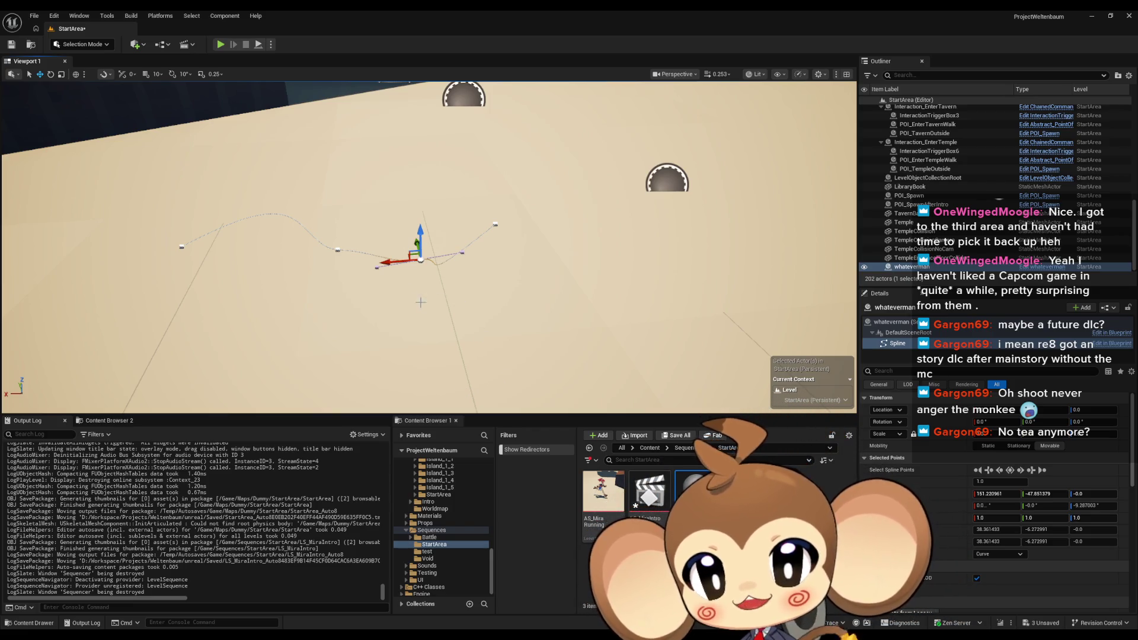
{"action": "key", "text": "Left"}
{"action": "key", "text": "Right"}
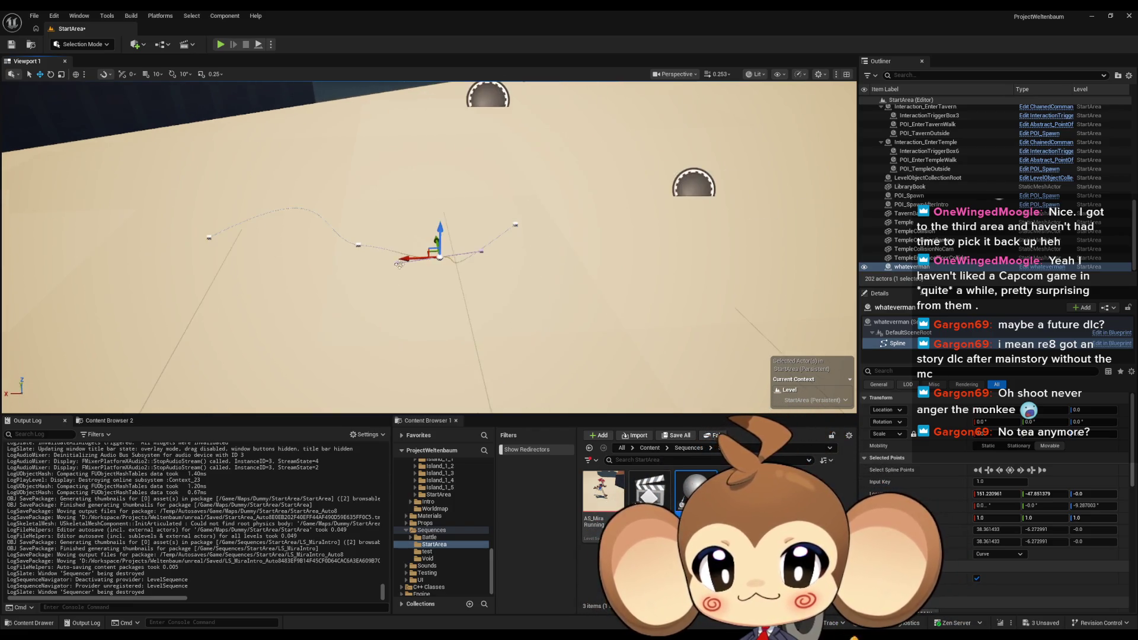
{"action": "left_click_drag", "start_coordinate": [399, 265], "coordinate": [372, 263]}
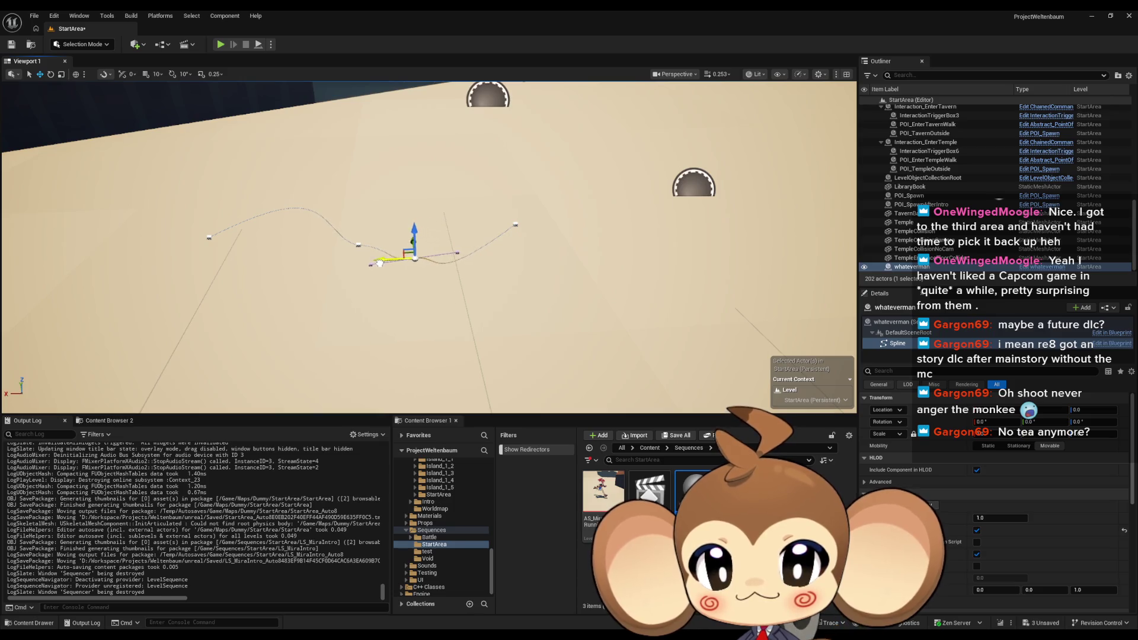
Reshape the spline end point's tangent, then inspect the curve beside the orange-roofed building.
{"action": "left_click", "coordinate": [514, 222]}
{"action": "mouse_move", "coordinate": [475, 227]}
{"action": "left_mouse_down"}
{"action": "mouse_move", "coordinate": [439, 261]}
{"action": "mouse_move", "coordinate": [380, 259]}
{"action": "mouse_move", "coordinate": [513, 252]}
{"action": "mouse_move", "coordinate": [496, 300]}
{"action": "left_mouse_up"}
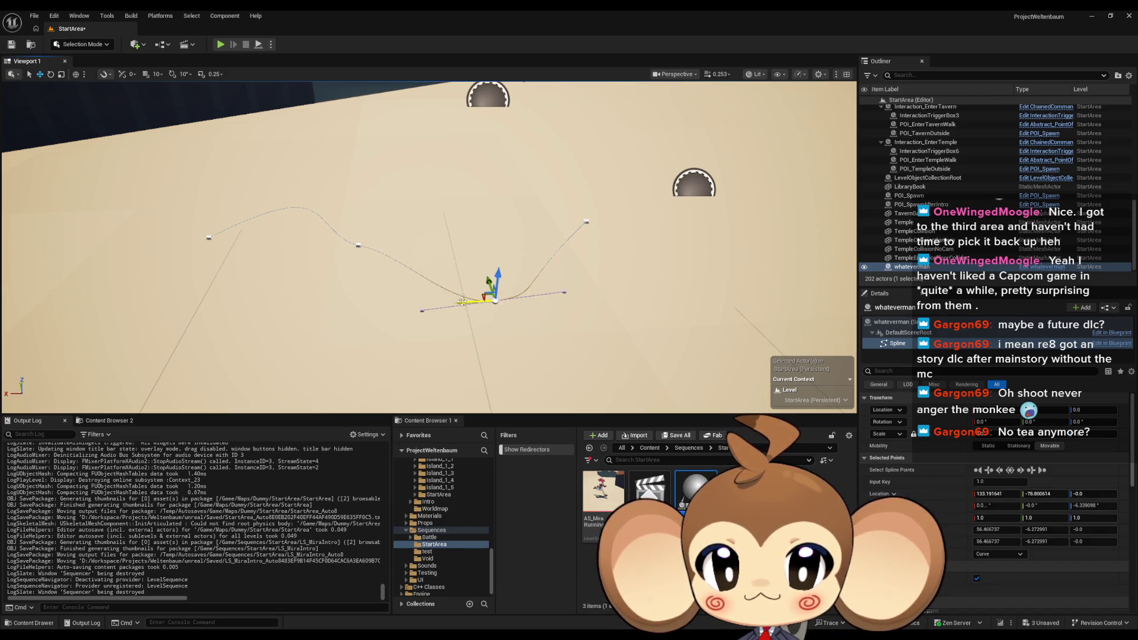
{"action": "mouse_move", "coordinate": [593, 303]}
{"action": "left_mouse_down"}
{"action": "mouse_move", "coordinate": [545, 308]}
{"action": "mouse_move", "coordinate": [537, 373]}
{"action": "mouse_move", "coordinate": [765, 263]}
{"action": "mouse_move", "coordinate": [487, 329]}
{"action": "mouse_move", "coordinate": [495, 185]}
{"action": "mouse_move", "coordinate": [433, 132]}
{"action": "mouse_move", "coordinate": [502, 208]}
{"action": "mouse_move", "coordinate": [605, 214]}
{"action": "mouse_move", "coordinate": [494, 140]}
{"action": "left_mouse_up"}
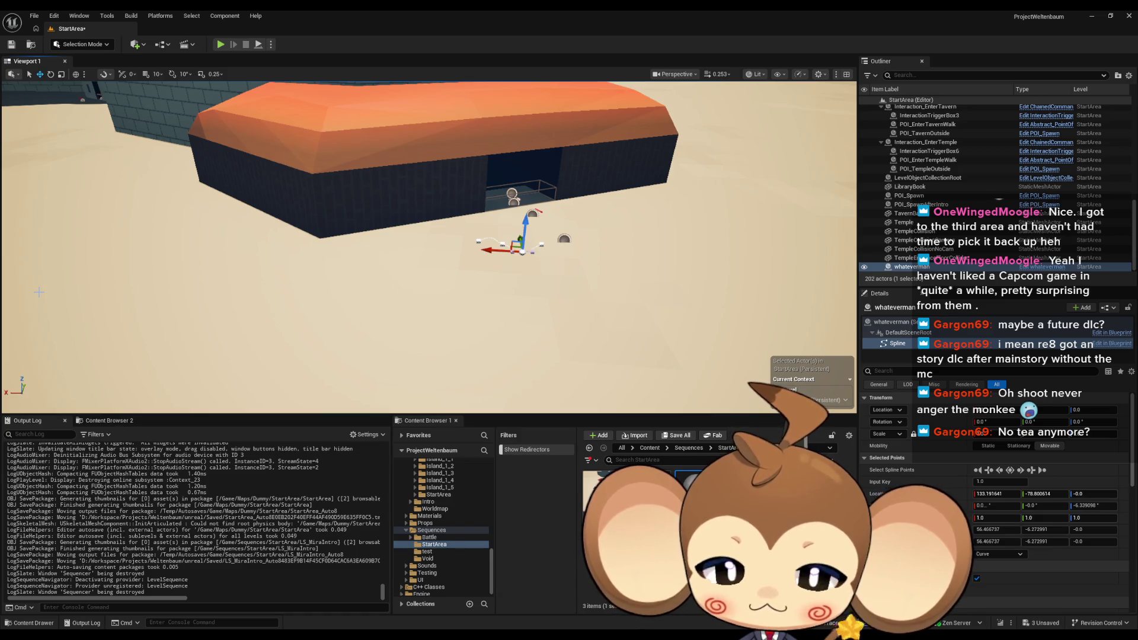
{"action": "left_click_drag", "start_coordinate": [39, 292], "coordinate": [135, 241]}
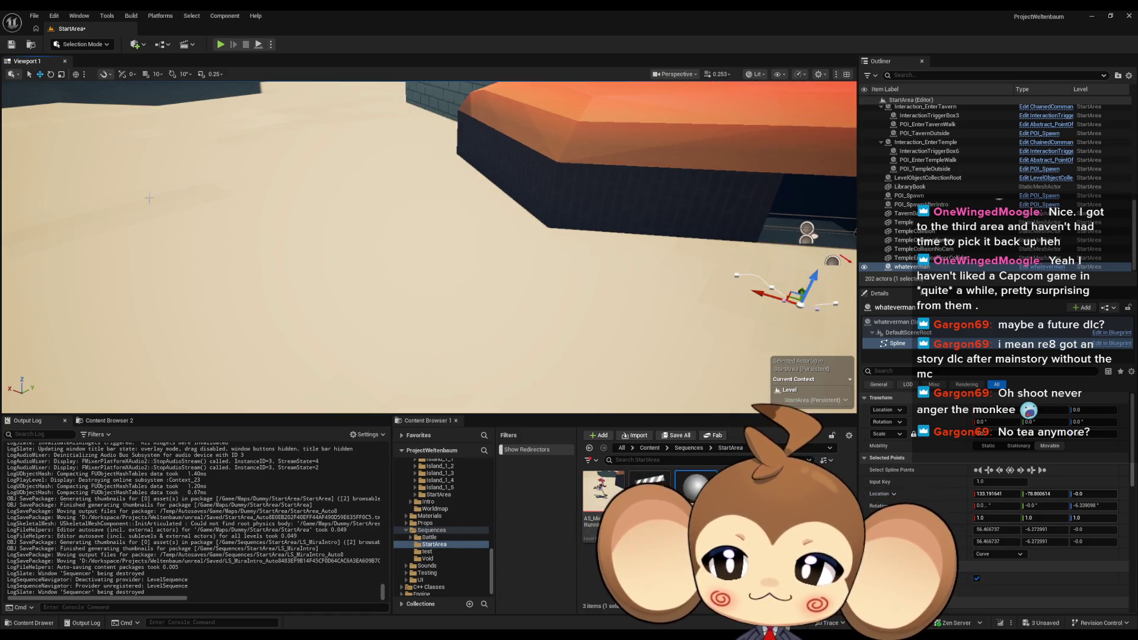
{"action": "left_click_drag", "start_coordinate": [245, 319], "coordinate": [297, 323]}
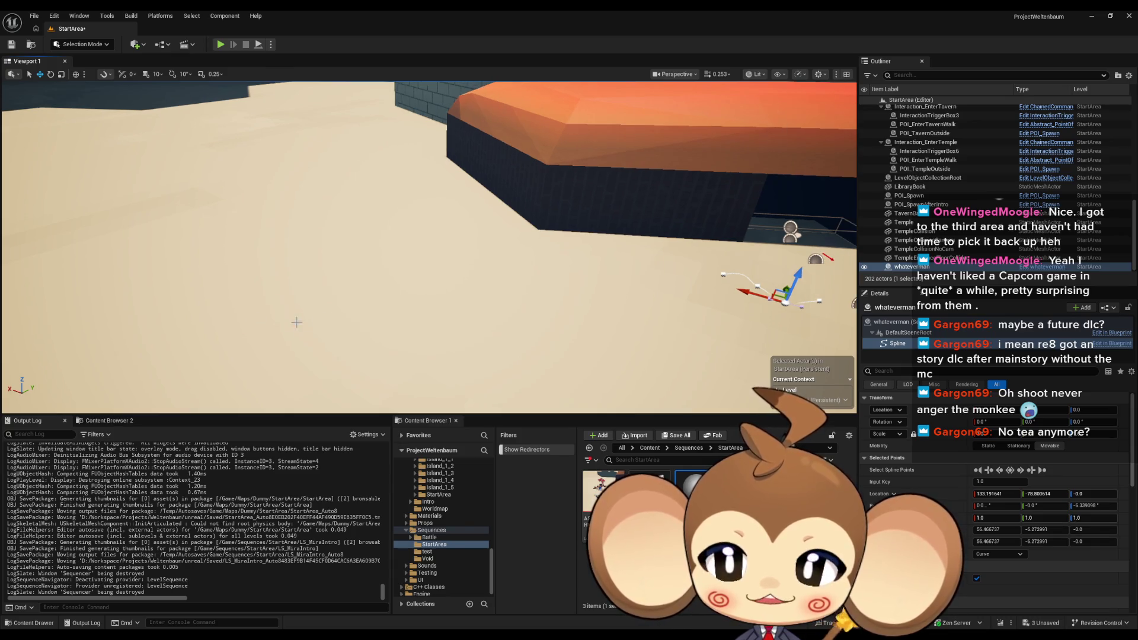